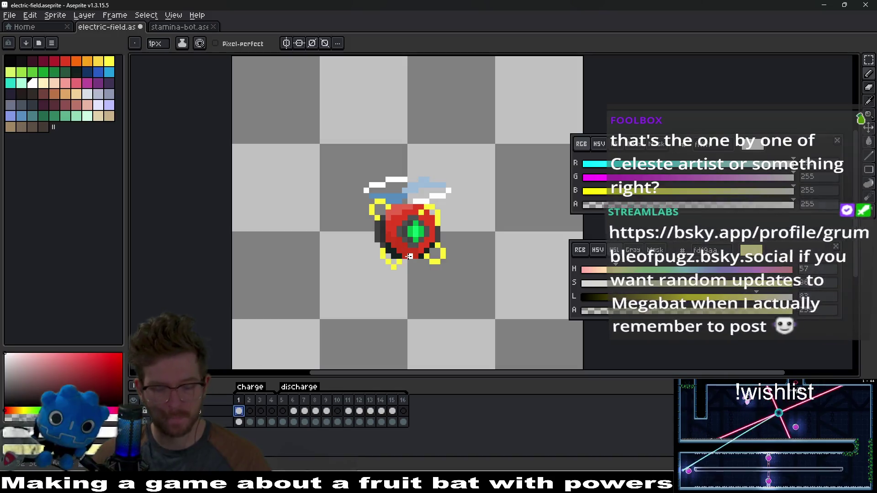
- Sample the sprite's yellow, go to frame 2 and turn on onion skin
key("i")
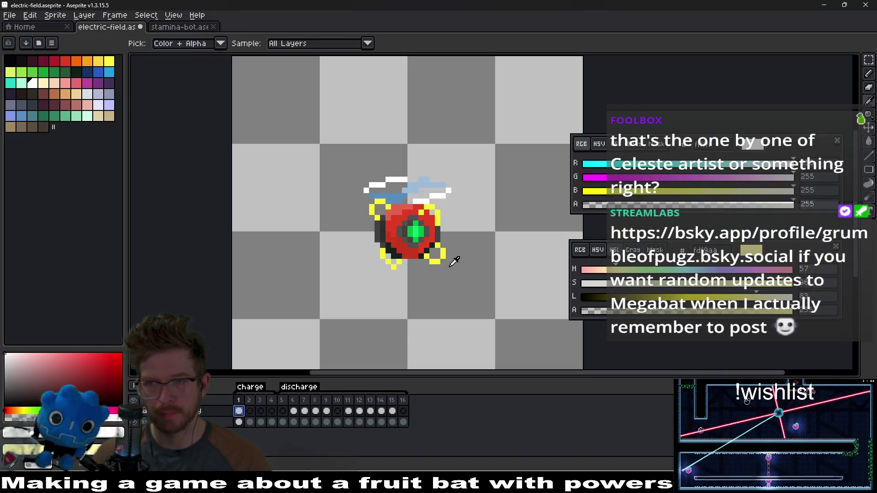
scroll(454, 261, "up", 1)
left_click(439, 248)
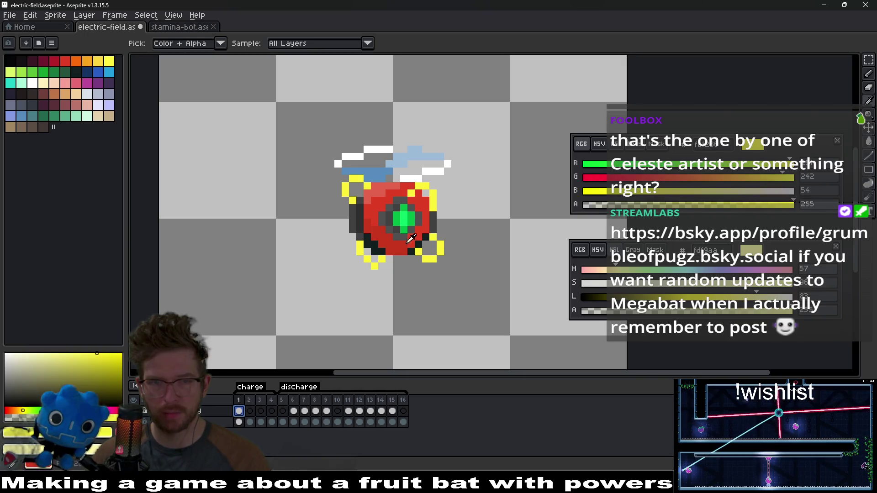
scroll(393, 211, "up", 1)
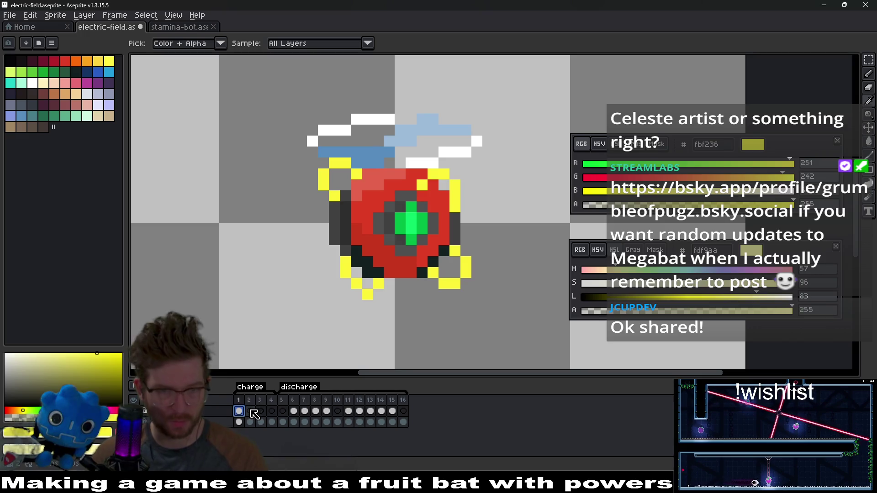
left_click(251, 410)
key("F3")
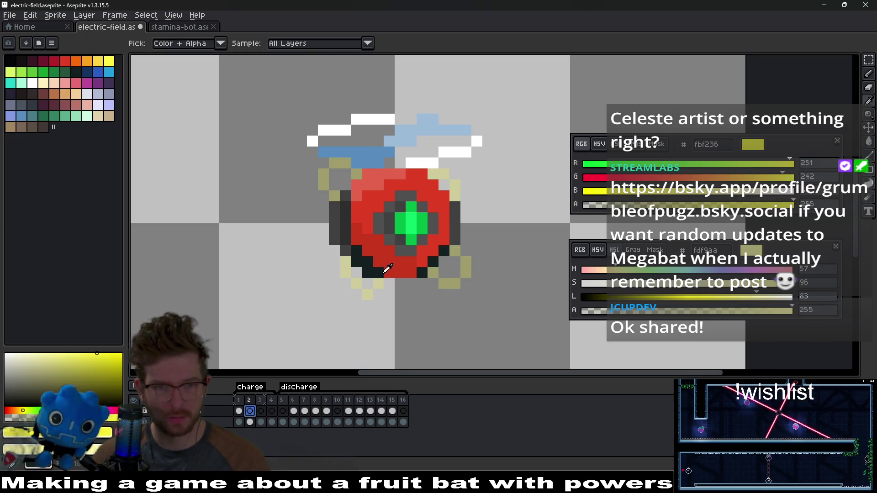
- Paint yellow spark pixels at the orb's lower-left and right edges on frames 2 and 1
left_click(356, 251)
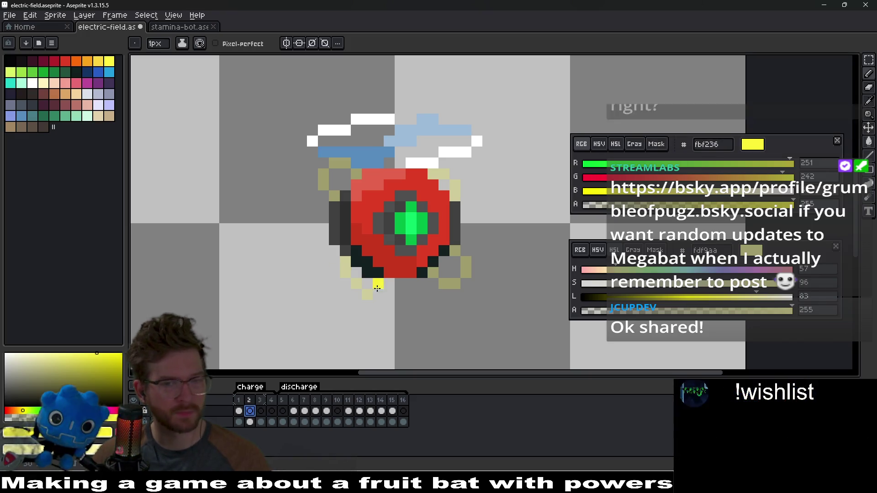
left_click(239, 411)
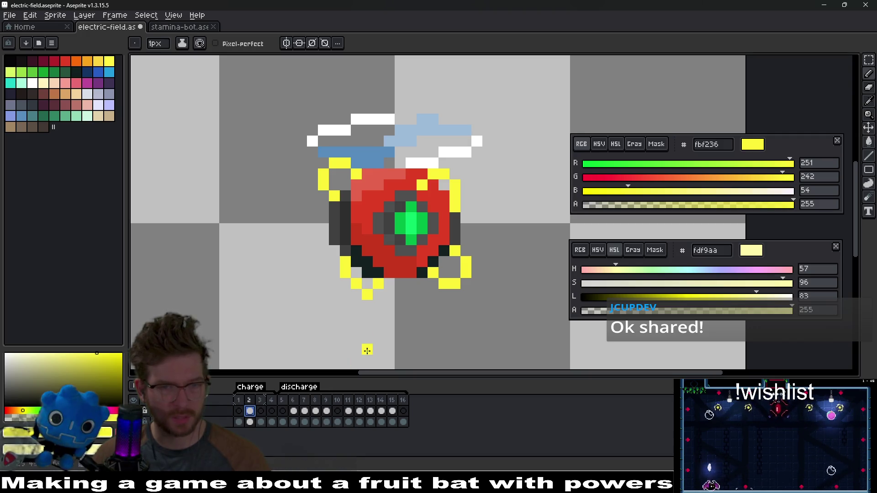
left_click(238, 412)
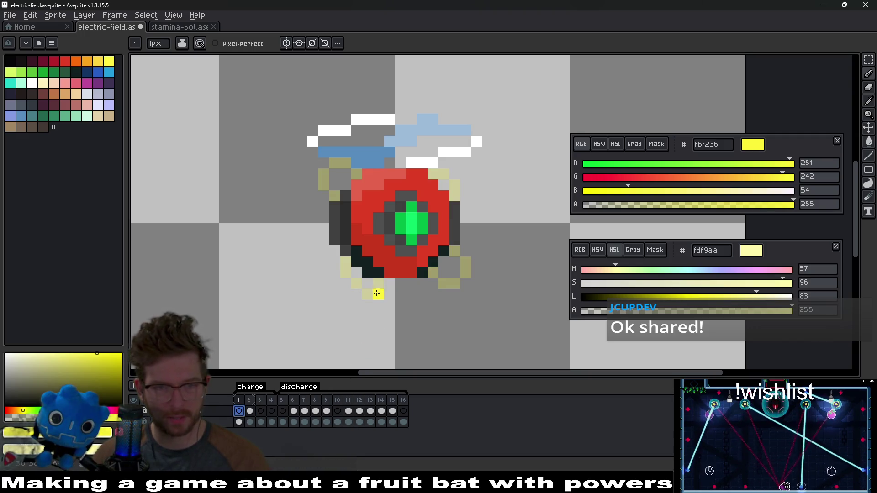
left_click(356, 284)
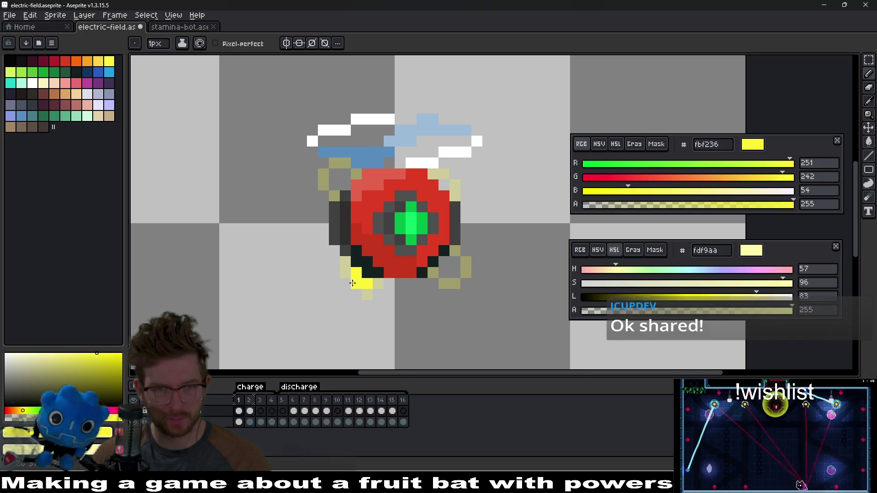
left_click(448, 280)
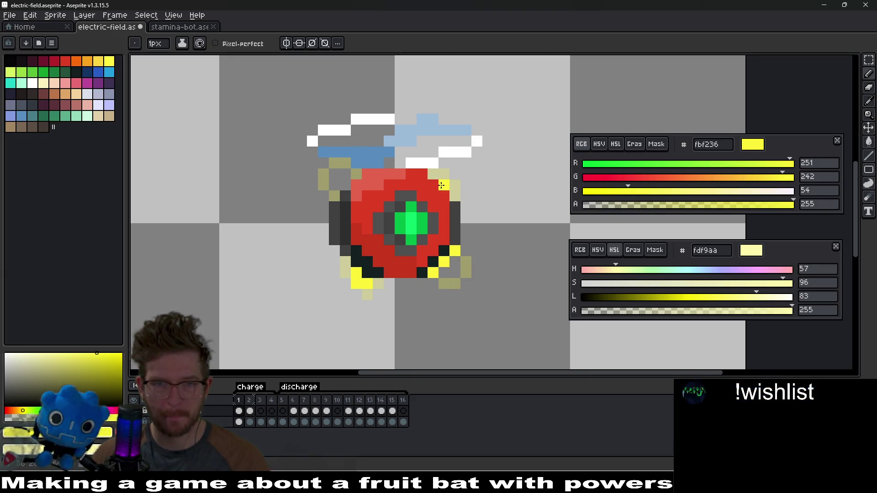
left_click(447, 196)
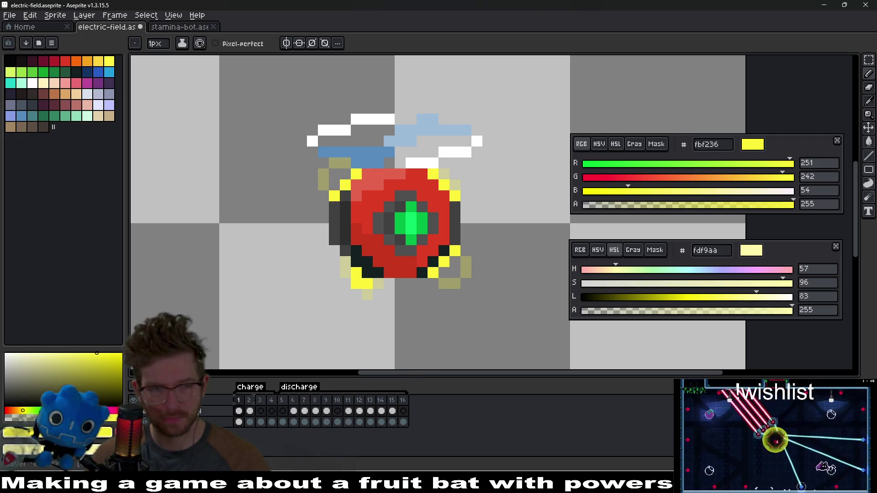
key("Right")
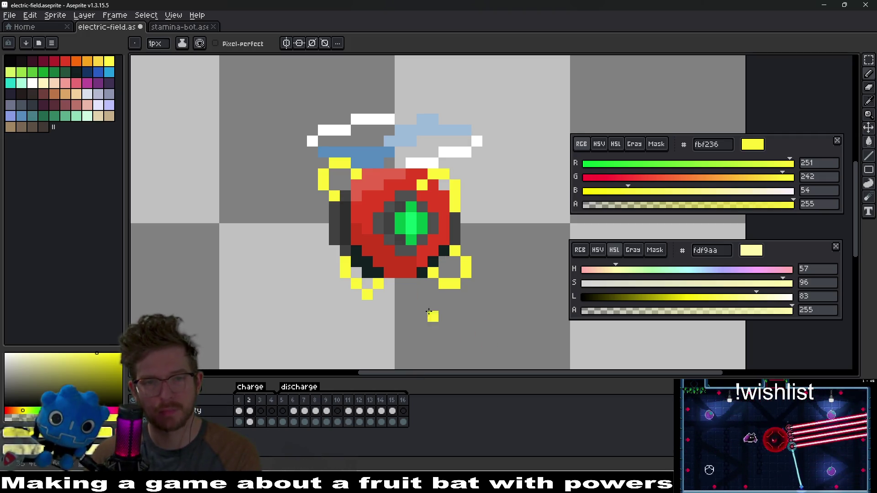
scroll(428, 312, "down", 4)
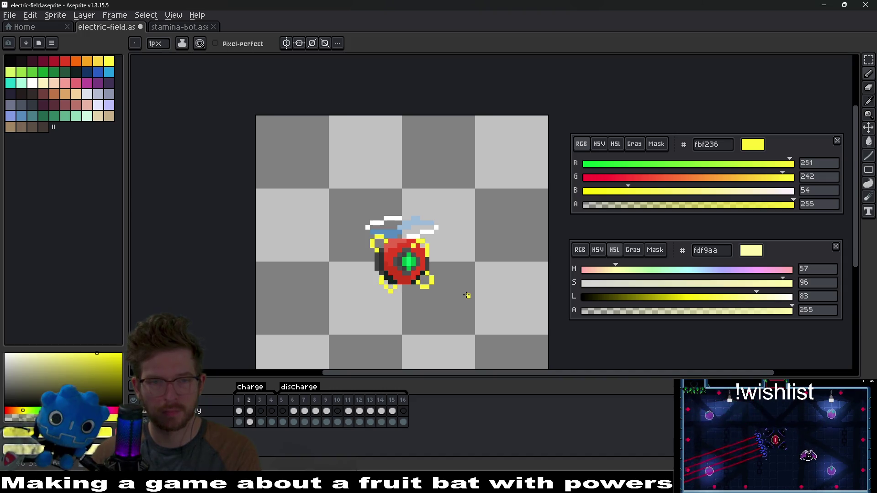
- Zoom in and adjust the bottom-right arc's yellow pixels on frame 2, comparing with frame 1
scroll(446, 300, "up", 4)
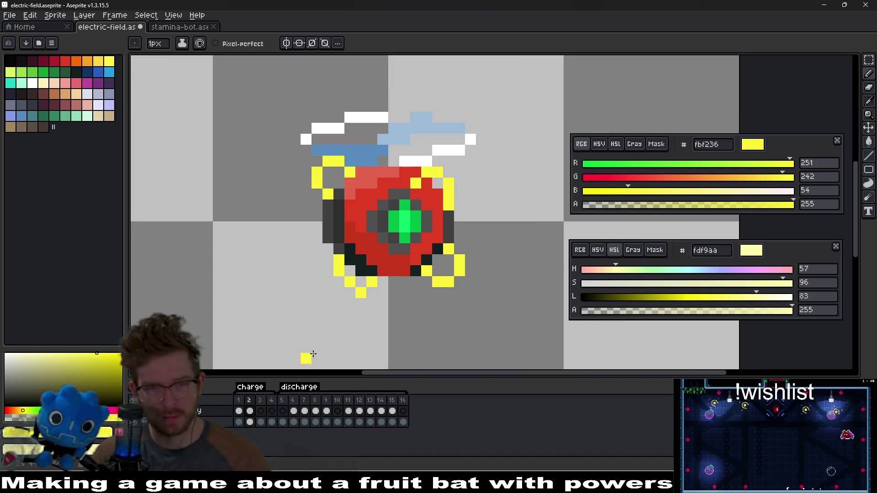
scroll(439, 292, "up", 3)
left_click(407, 266)
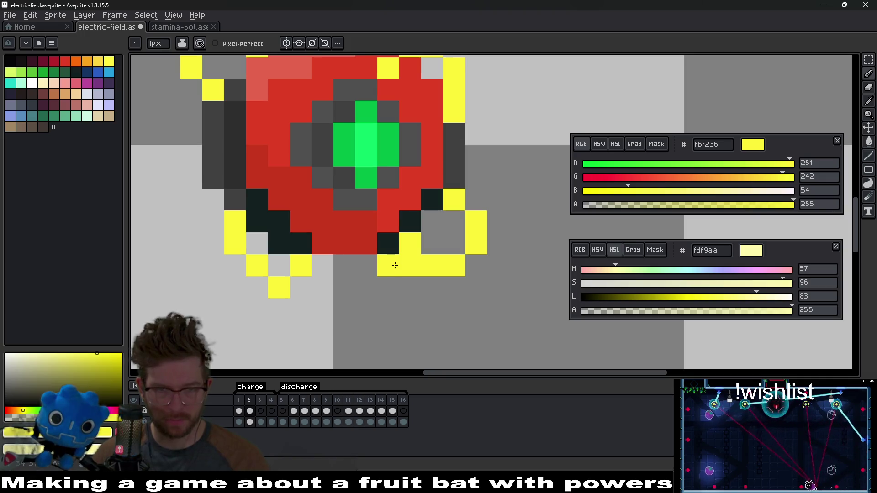
key("e")
left_click(410, 264)
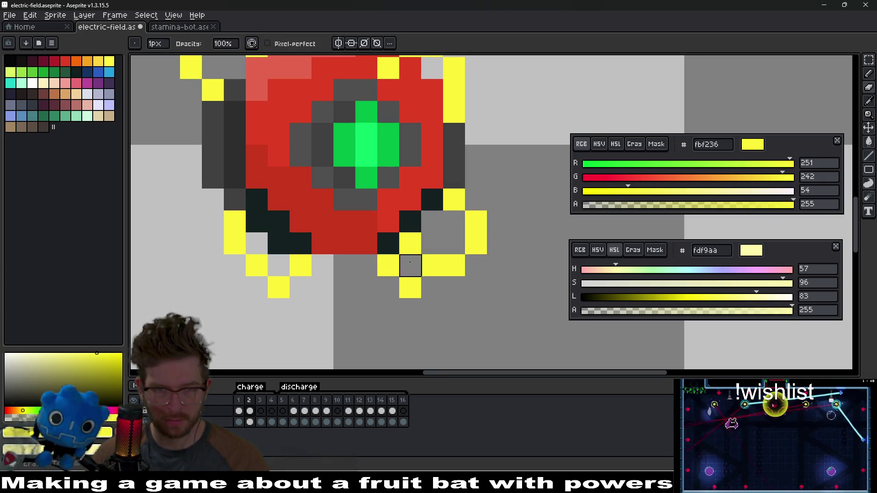
key("b")
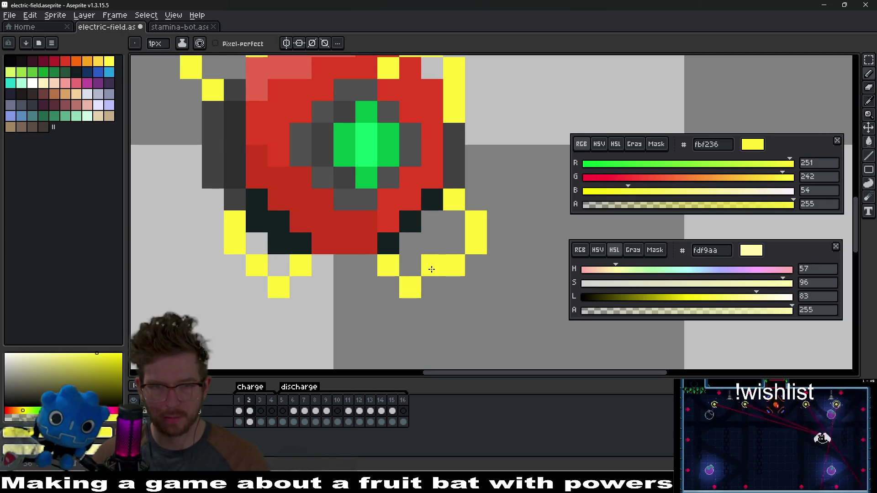
key("e")
left_click(432, 265)
scroll(497, 265, "down", 3)
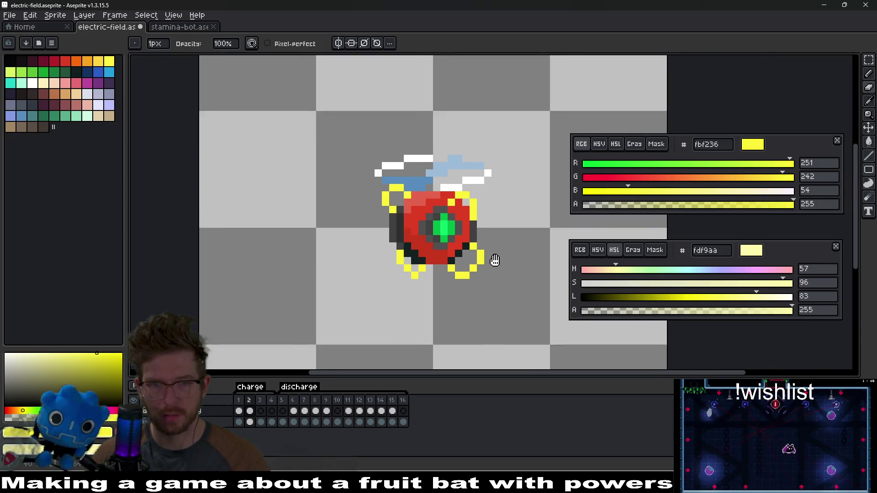
scroll(479, 272, "up", 2)
key("Left")
key("Right")
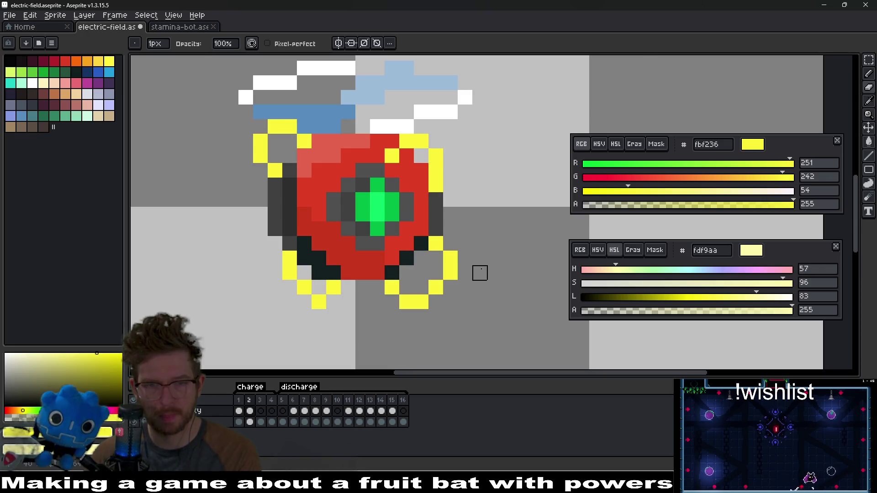
- Fill and trim yellow pixels along the right arc to widen the loop
scroll(480, 272, "up", 1)
key("b")
left_click(440, 224)
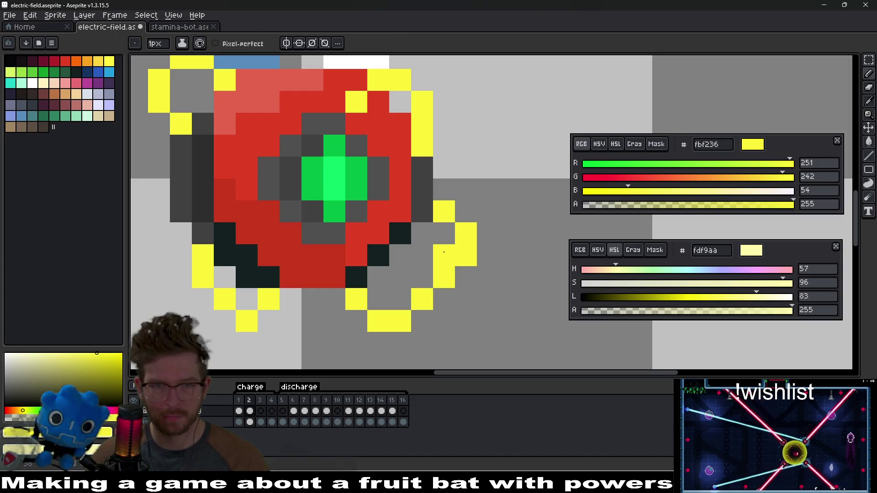
key("e")
left_click(444, 253)
key("b")
left_click(453, 285)
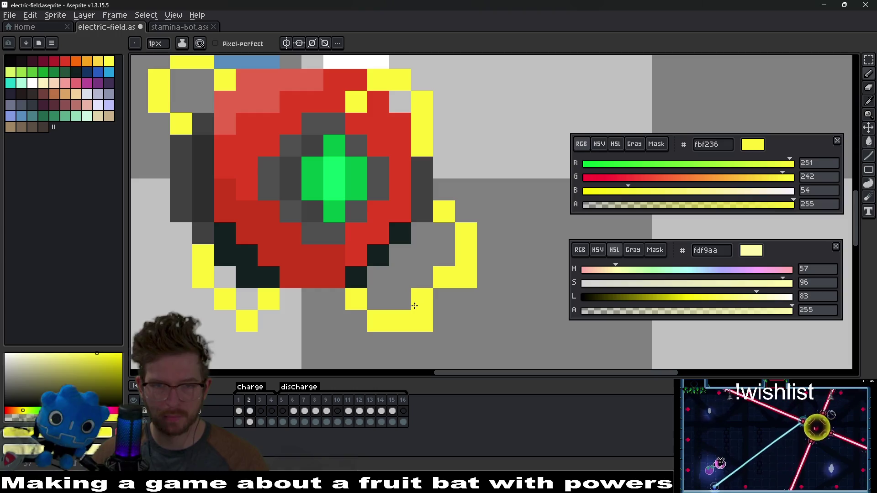
scroll(466, 297, "down", 3)
- Erase stray yellow pixels at the arc's bottom-right corner, then compare against frame 1
key("e")
scroll(468, 317, "up", 2)
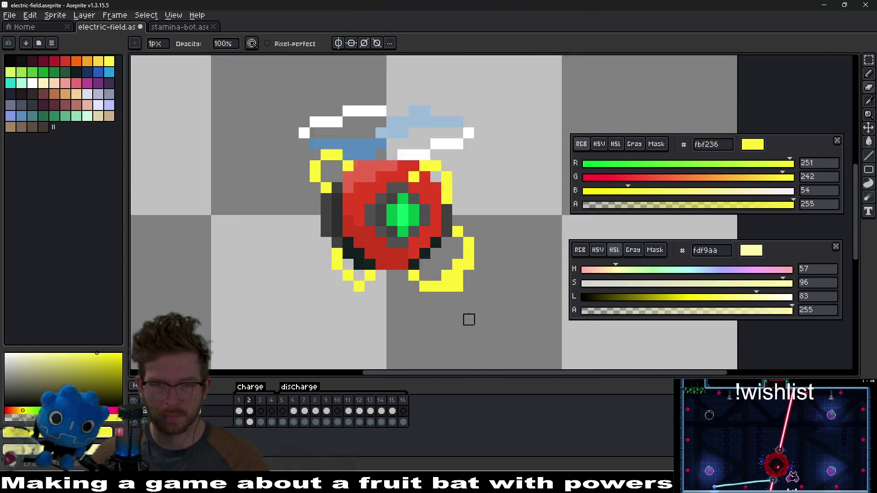
left_click(454, 263)
left_click(438, 261)
left_click(454, 249)
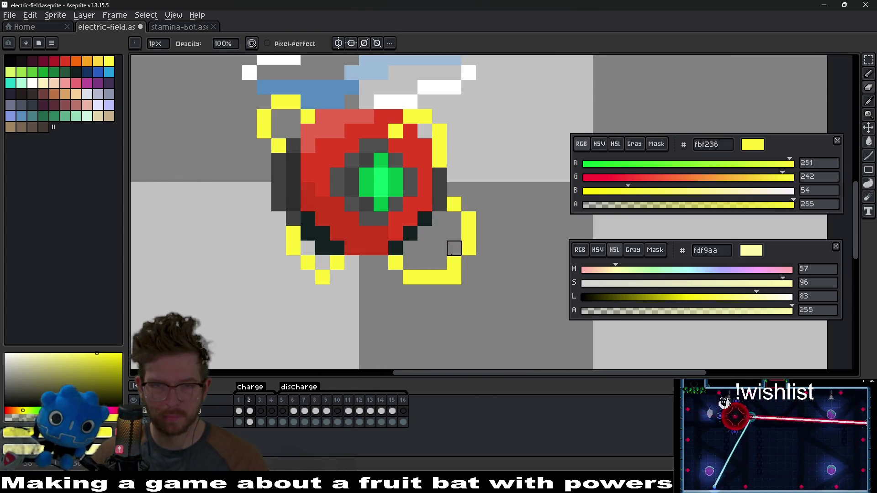
scroll(454, 248, "down", 5)
scroll(471, 290, "up", 4)
scroll(470, 291, "down", 4)
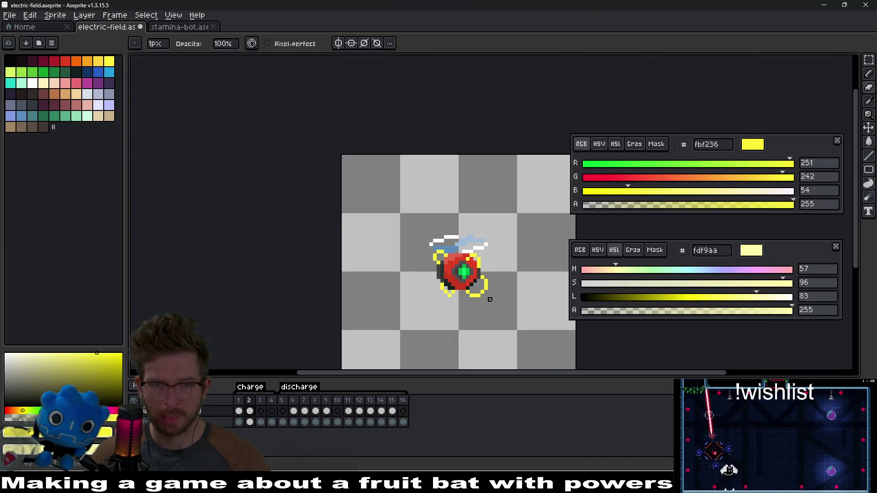
key("comma")
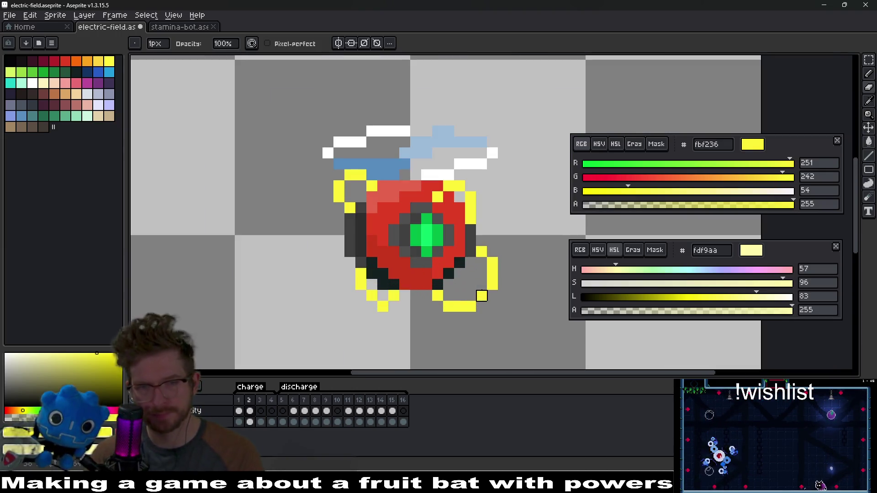
scroll(486, 302, "up", 3)
scroll(454, 301, "up", 1)
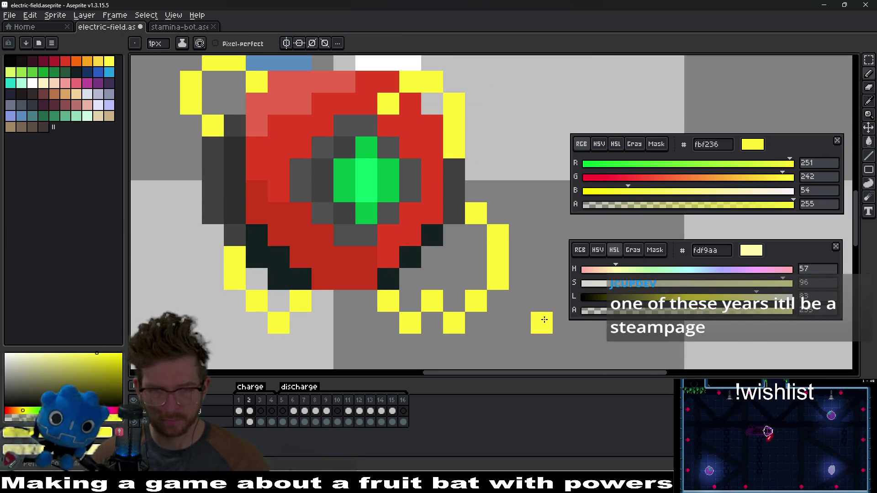
scroll(540, 315, "down", 4)
key("ctrl")
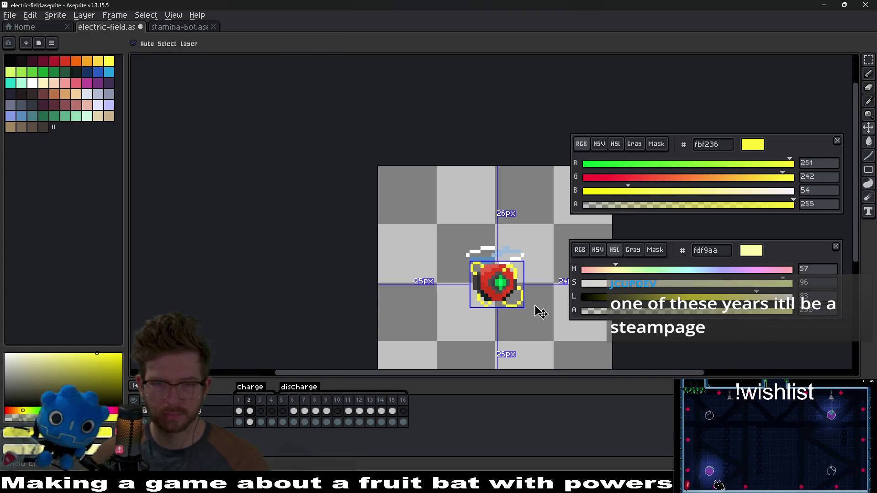
- Undo the recent lower-right yellow pixel edits and return to frame 1 with the Pencil
scroll(523, 306, "up", 4)
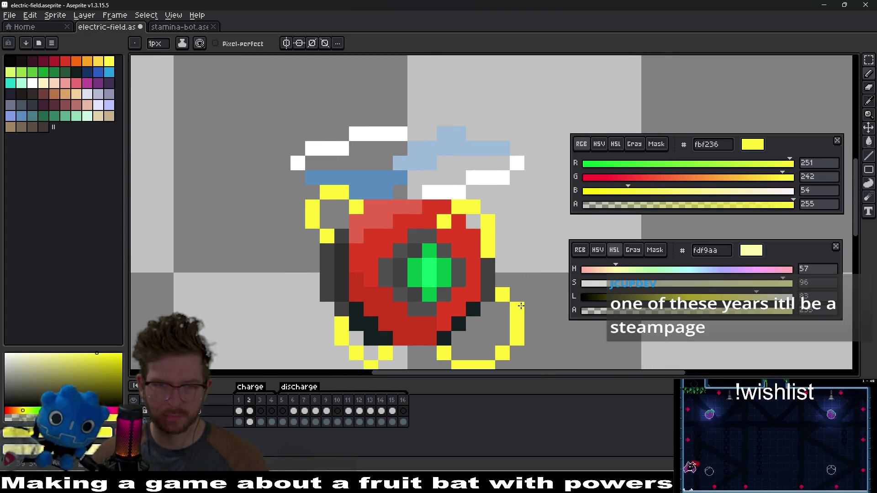
mouse_move(506, 318)
left_mouse_down()
mouse_move(513, 275)
mouse_move(502, 262)
left_mouse_up()
key("ctrl")
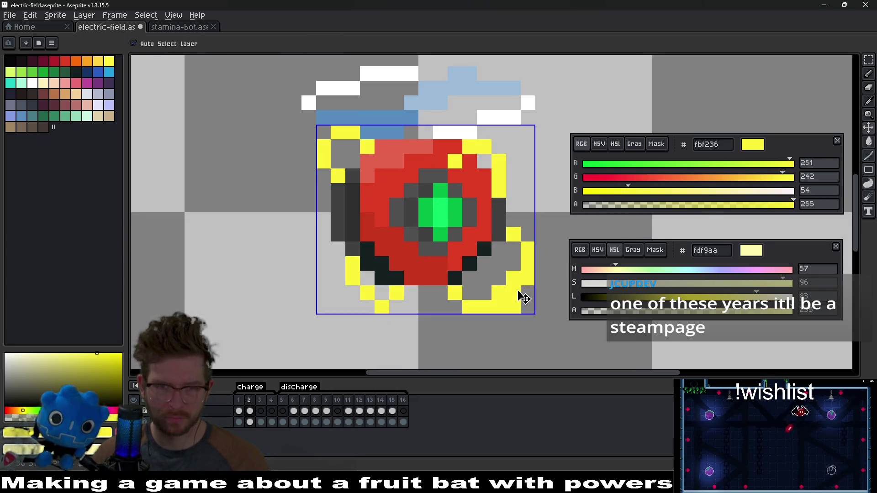
key("ctrl+z")
key("ctrl+z")
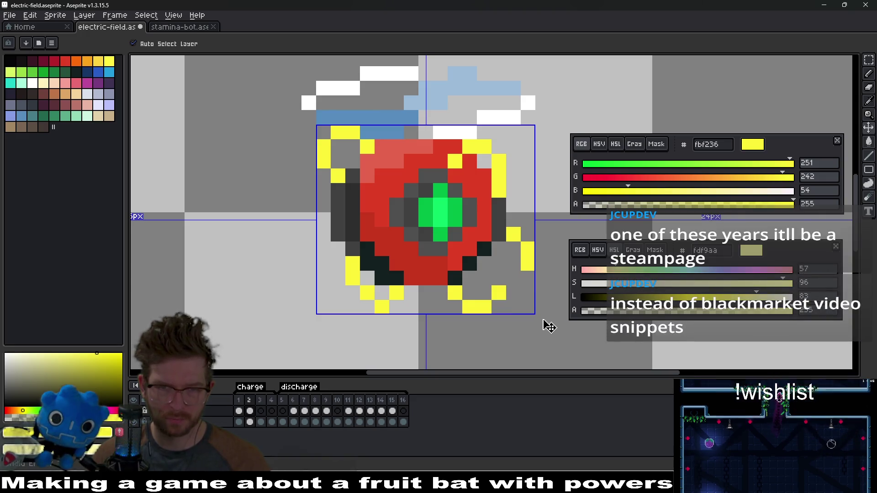
key("ctrl+z")
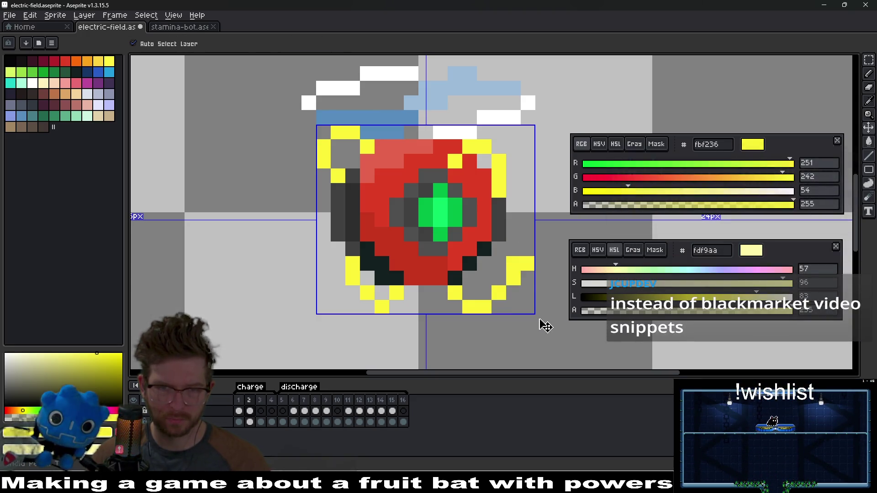
key("ctrl+z")
key("b")
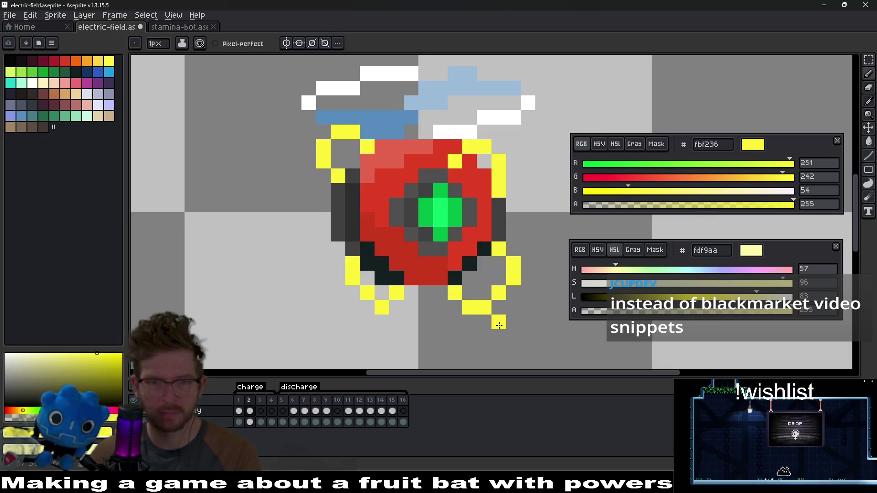
key("Left")
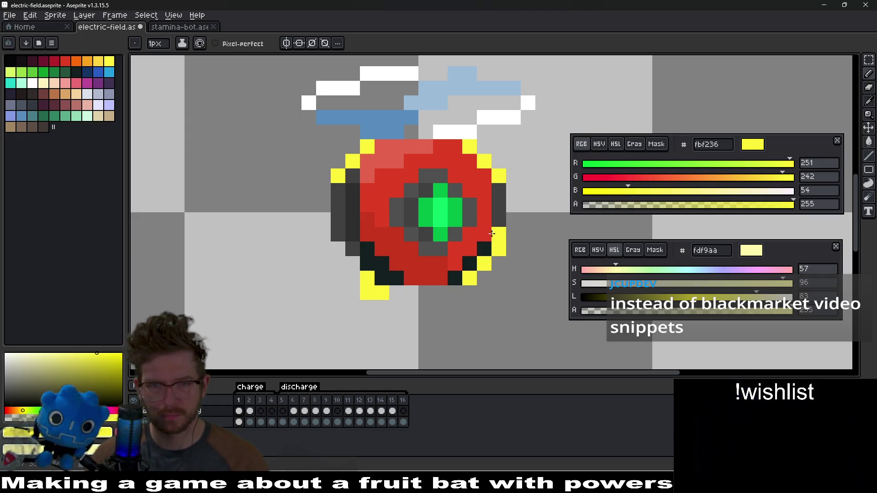
- On frame 1, tighten the yellow pixels at the orb's lower-right and lower-left edges
left_click(485, 249)
key("e")
left_click(497, 249)
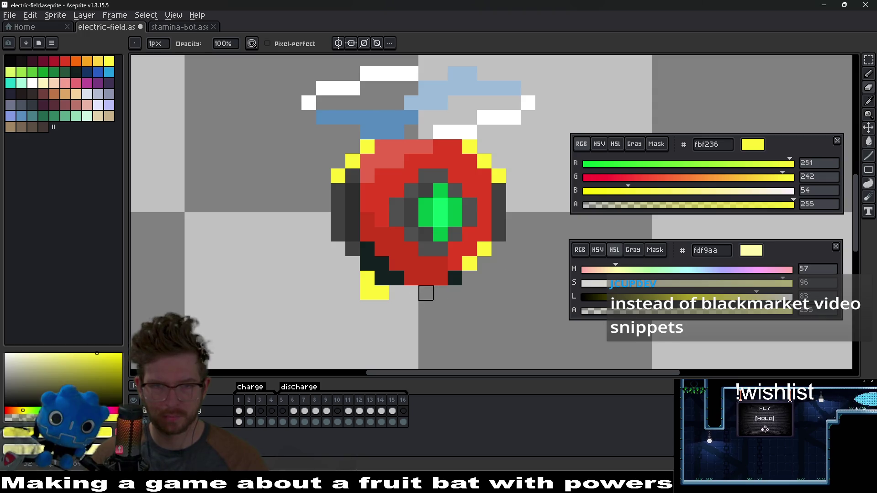
left_click(367, 278)
key("b")
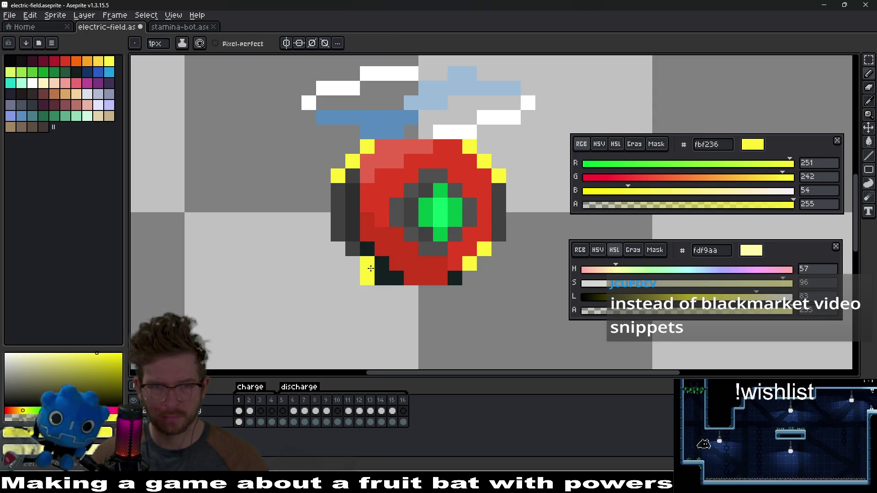
left_click_drag(367, 264, 382, 278)
- Move the upper-left diagonal and top-right yellow pixels one step inward against the orb
key("e")
left_click(338, 176)
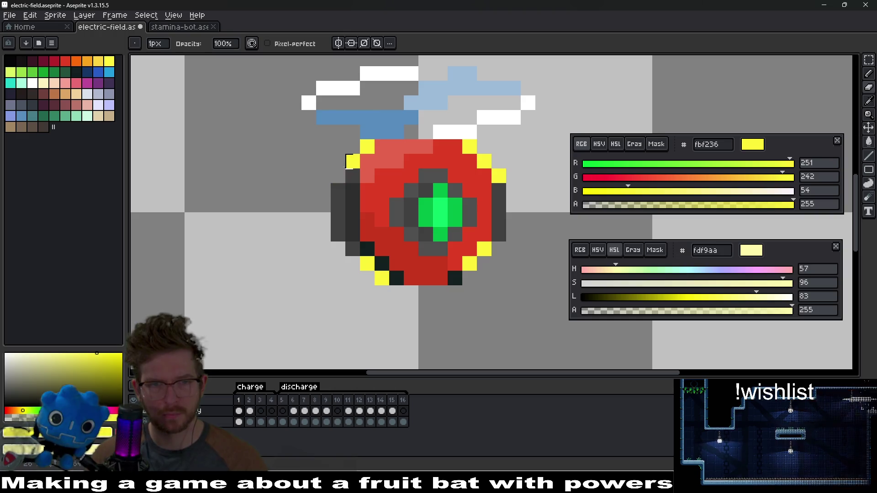
left_click(353, 161)
left_click(367, 146)
key("b")
left_click_drag(367, 161, 356, 175)
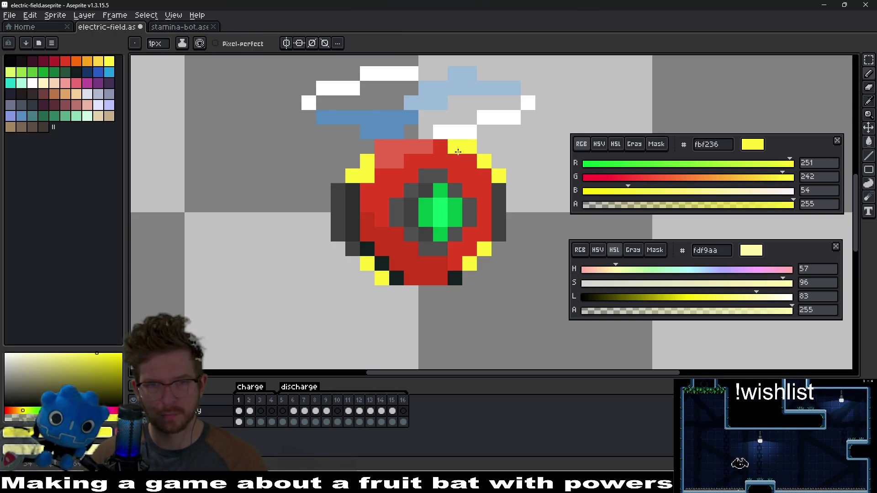
key("e")
left_click(458, 152)
key("b")
left_click(470, 161)
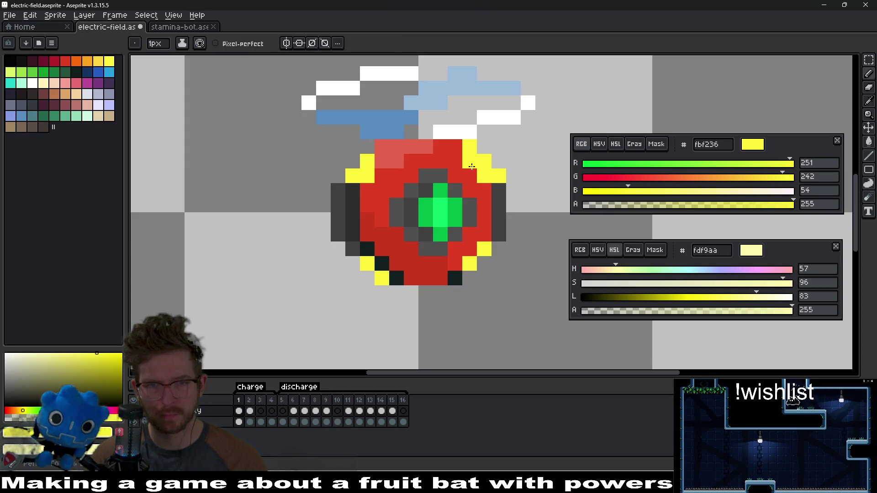
key("e")
left_click(470, 147)
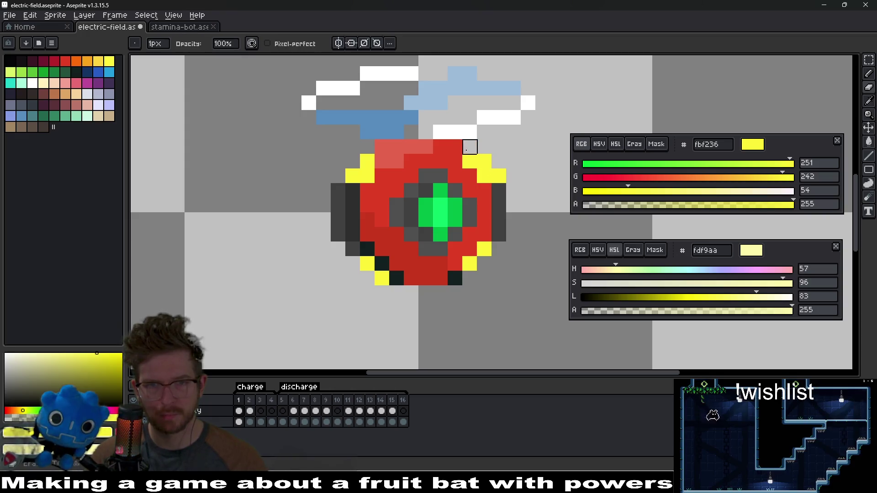
- Step through frame 2 to the spark-free frame 3
scroll(513, 235, "down", 8)
scroll(456, 219, "up", 8)
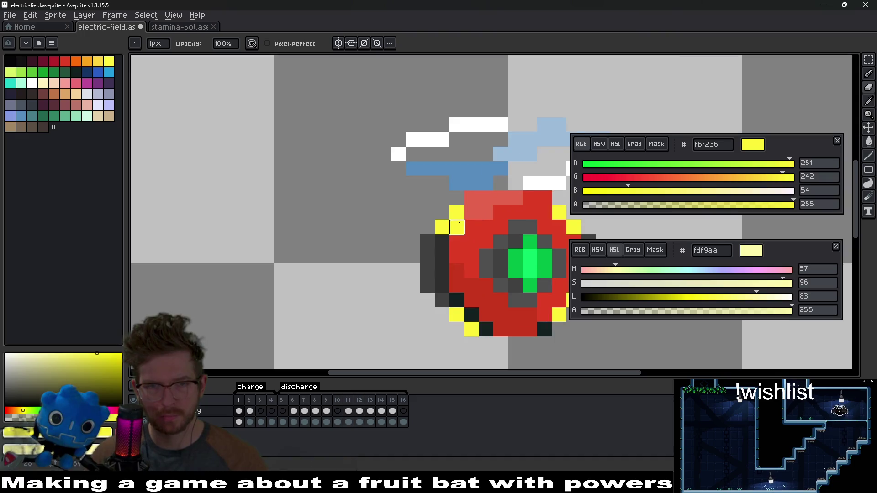
scroll(428, 208, "down", 9)
key("Right")
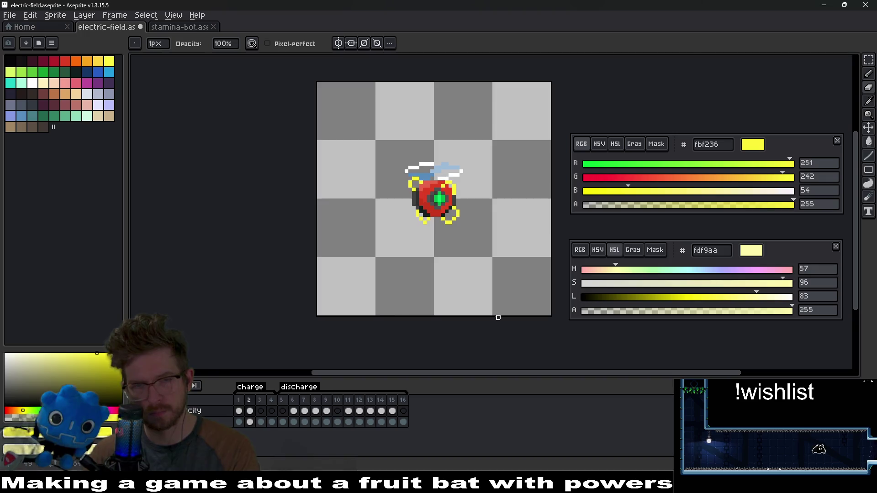
scroll(470, 210, "up", 1)
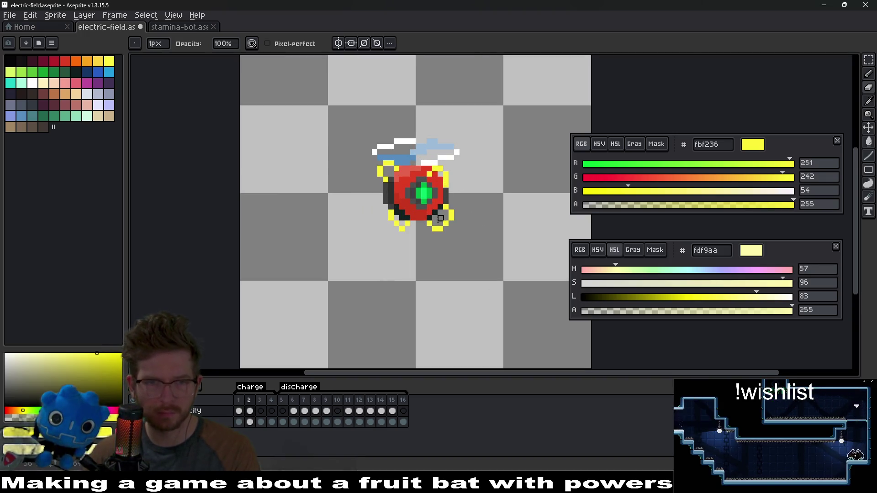
left_click(259, 416)
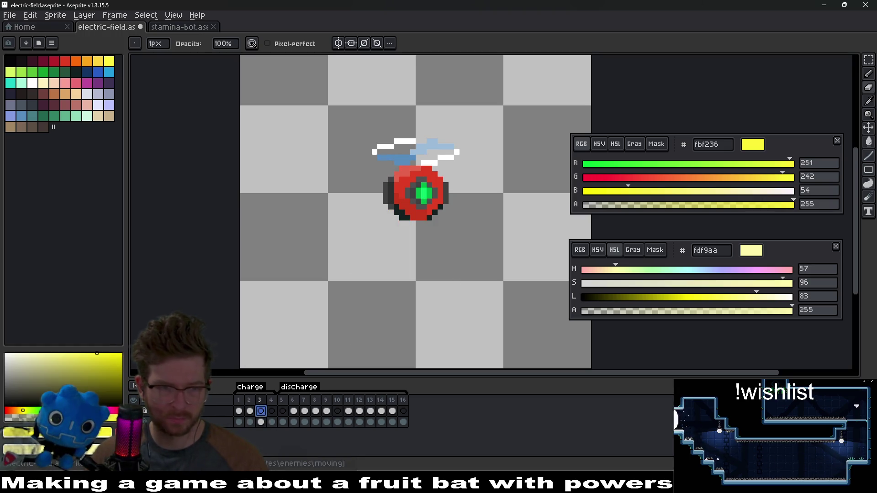
- Turn on onion skin for frame 3, then switch over to Discord
key("F3")
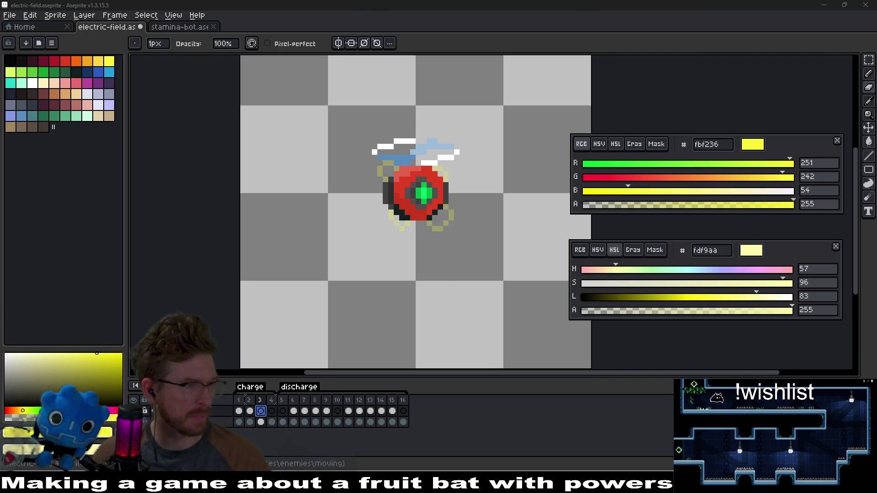
key("alt+Tab")
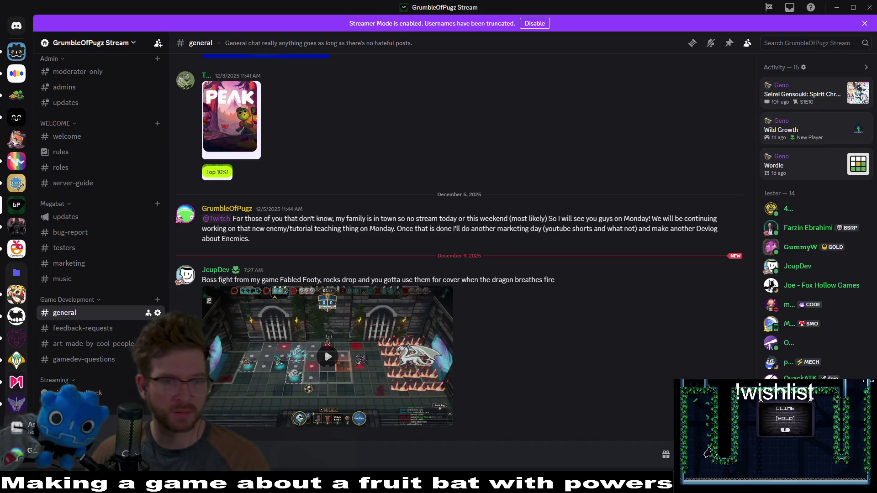
- Play the boss-fight clip embedded in #general in full screen
left_click(344, 352)
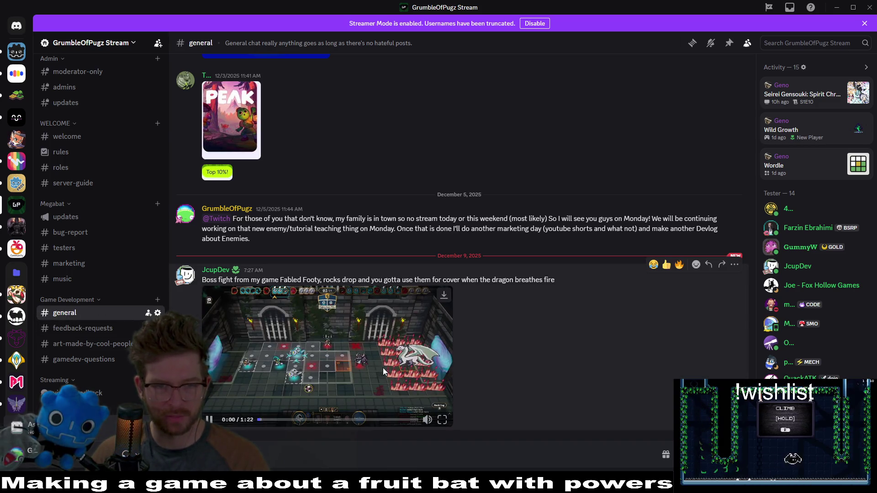
left_click(442, 421)
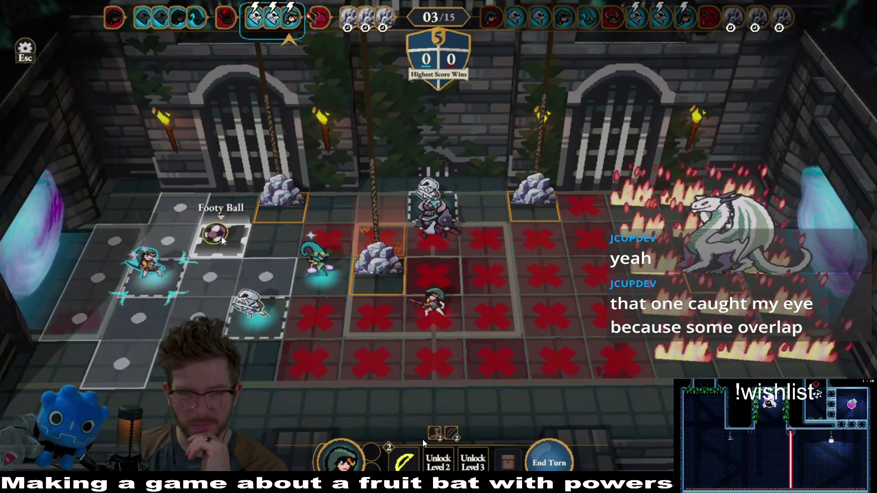
- Watch the full-screen boss-fight clip, then exit full screen with Esc
left_click(215, 249)
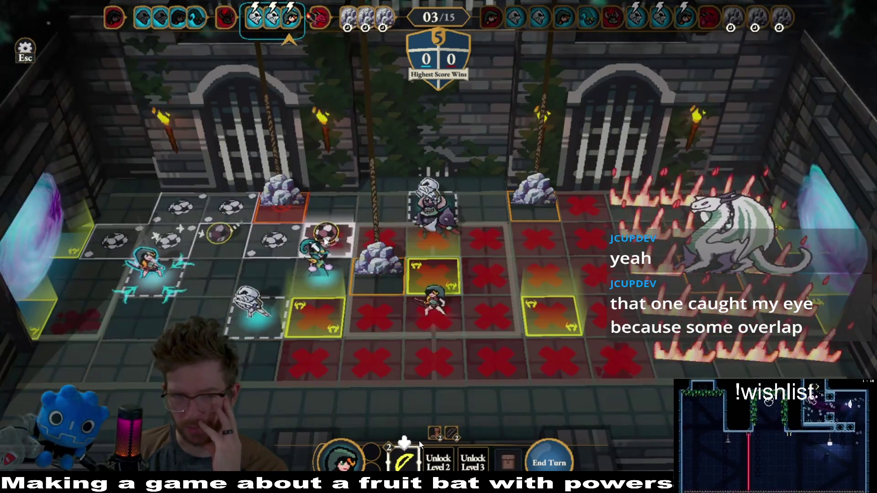
left_click(419, 437)
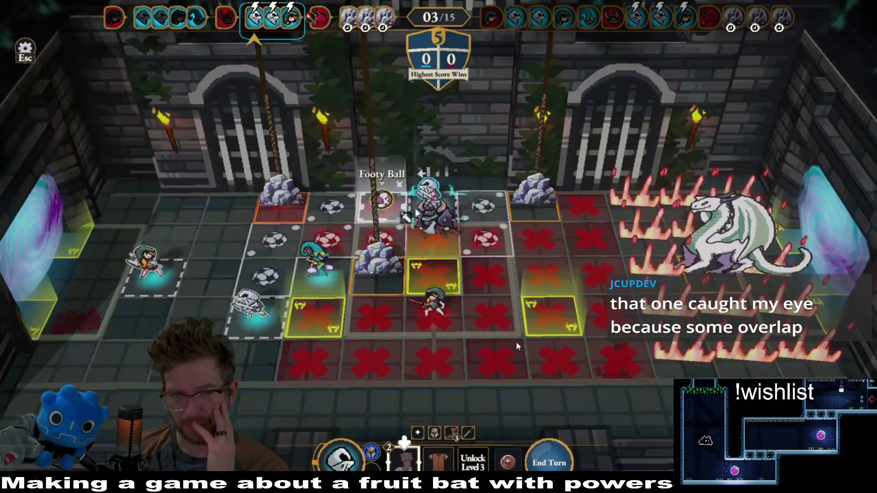
left_click(384, 200)
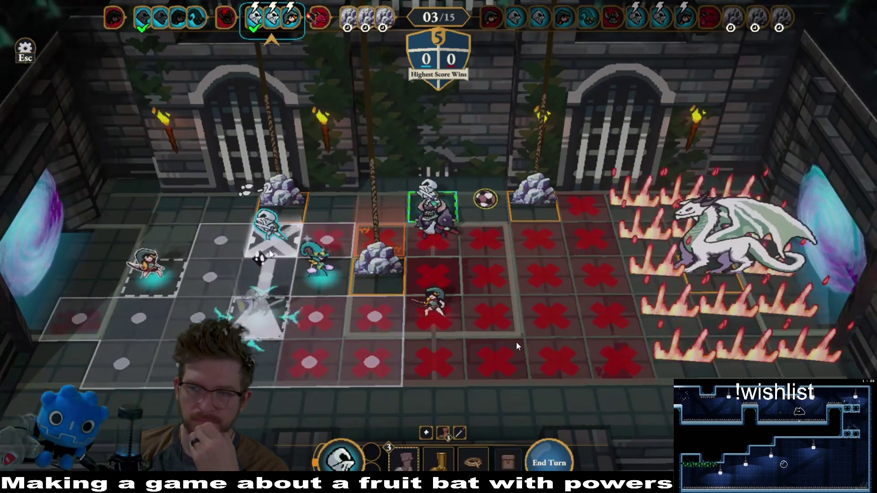
left_click(271, 249)
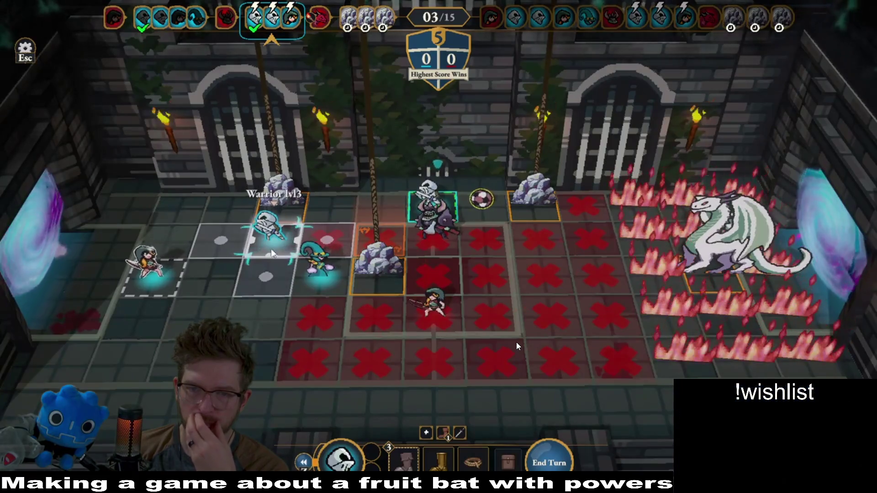
left_click(273, 254)
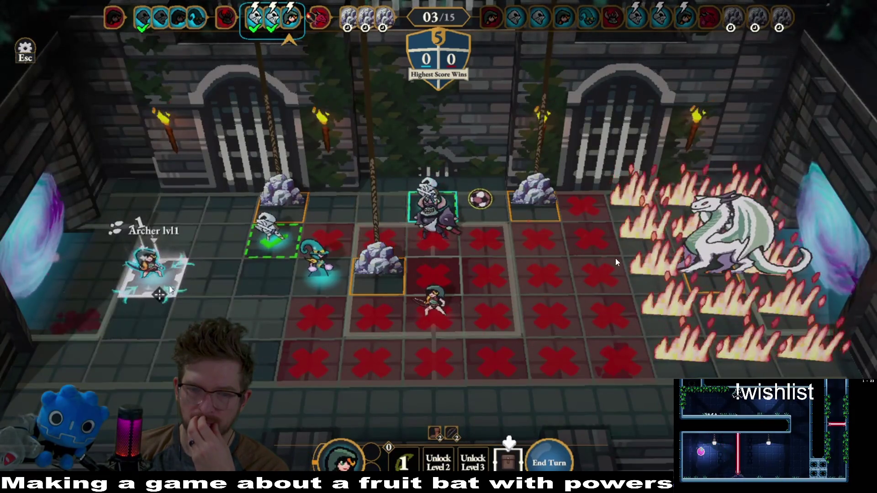
left_click(166, 285)
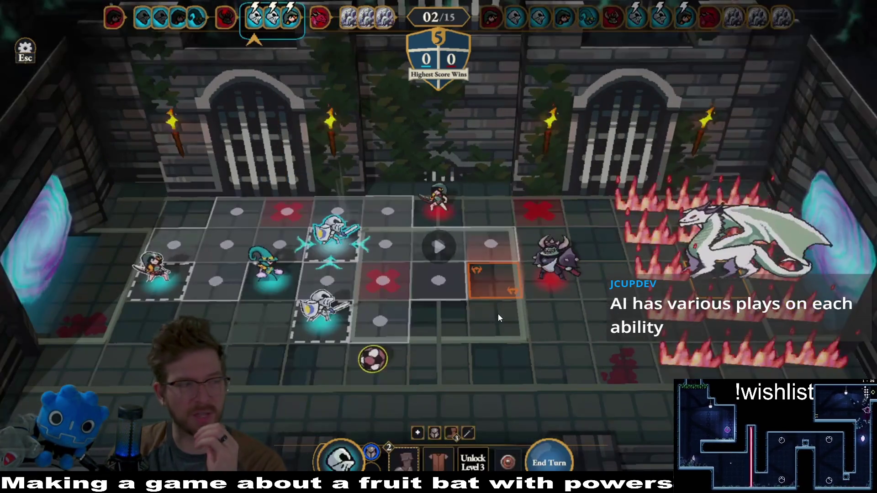
key("Escape")
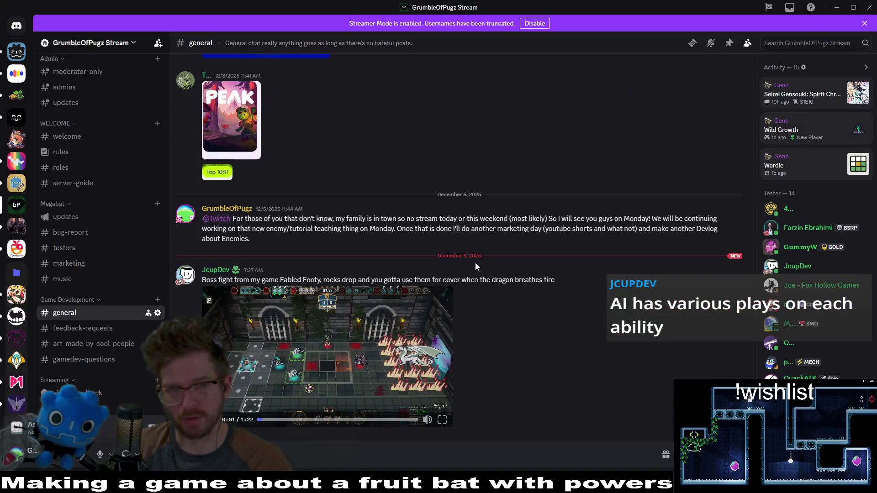
- Return to Aseprite and select frame 3 in the timeline
key("alt+Tab")
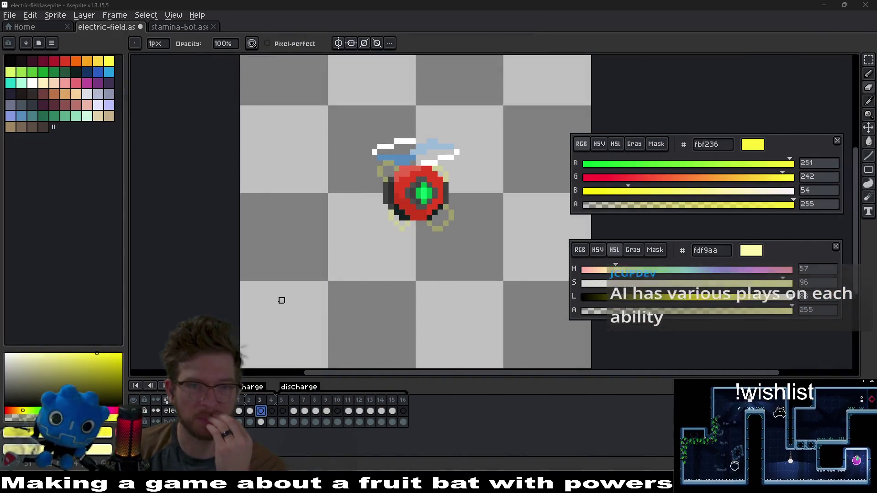
left_click(239, 411)
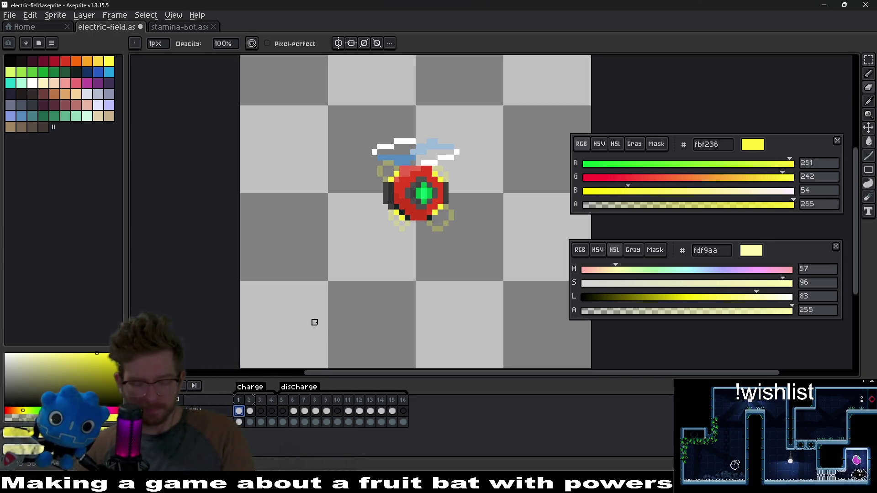
key("Right")
key("Right")
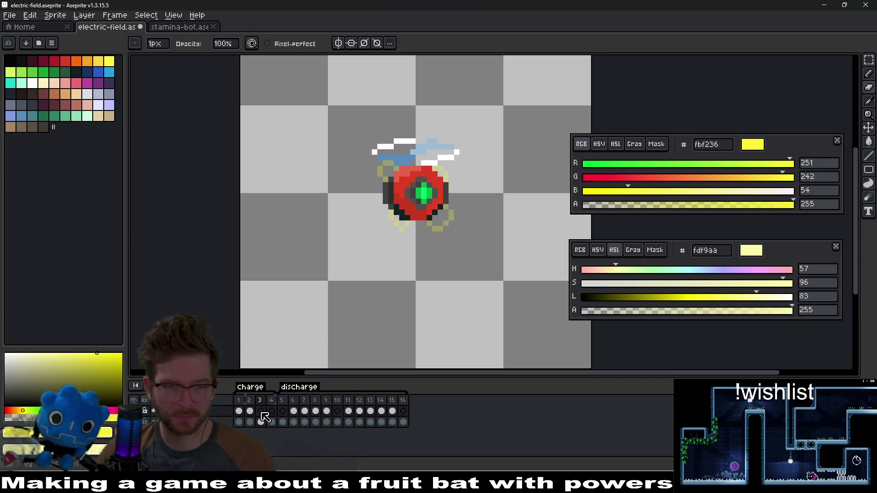
left_click(261, 411)
- Paint a yellow pixel below the ring on frame 3, then compare with frame 2
scroll(437, 233, "up", 3)
left_click(360, 275)
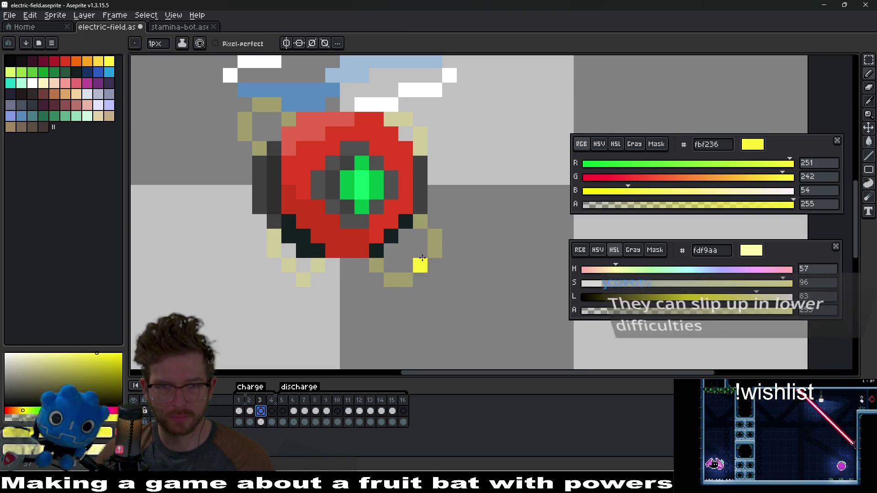
key("Left")
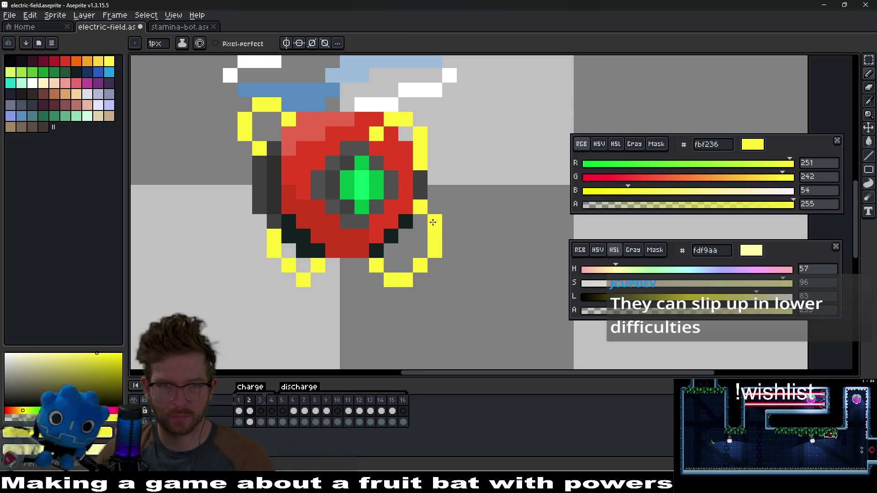
scroll(384, 271, "down", 4)
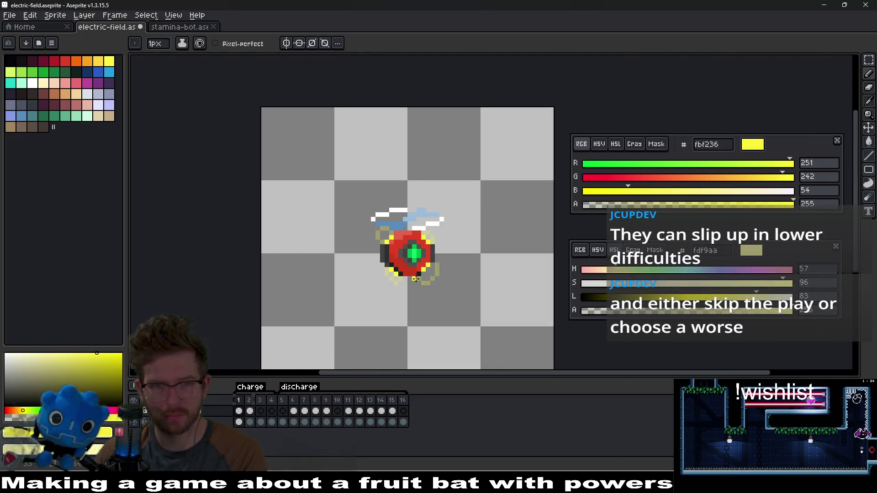
scroll(460, 292, "up", 4)
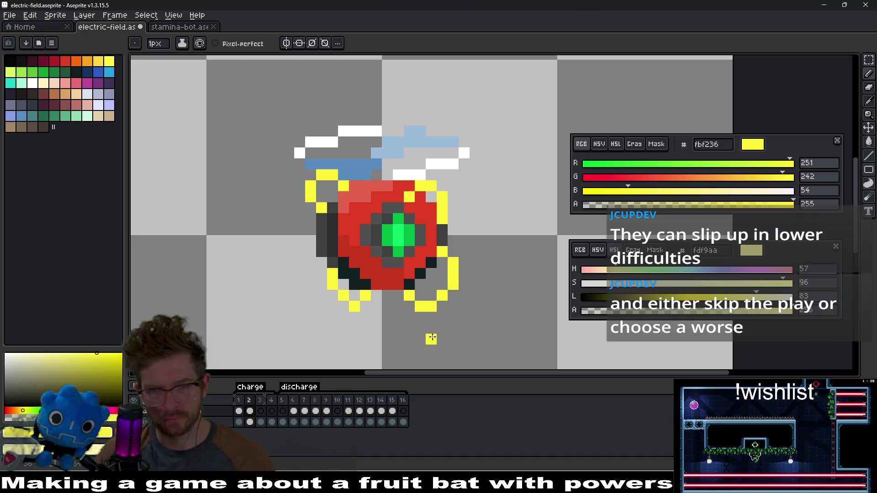
- On frame 3, paint yellow arc pixels along the underside of the orb
left_click(260, 411)
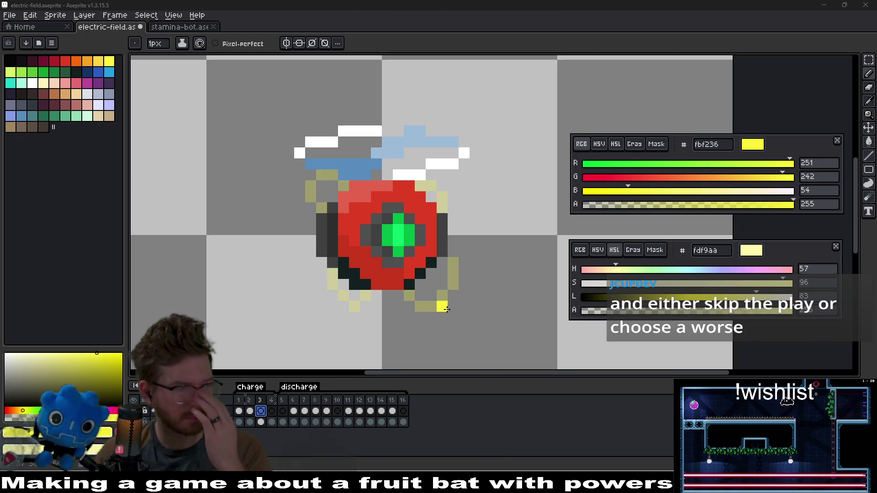
left_click(388, 296)
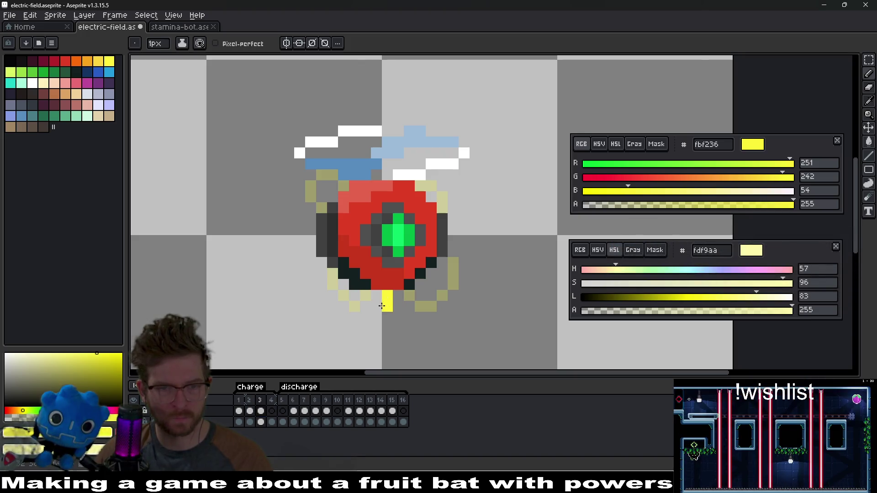
left_click(376, 295)
key("e")
key("b")
left_click(387, 306)
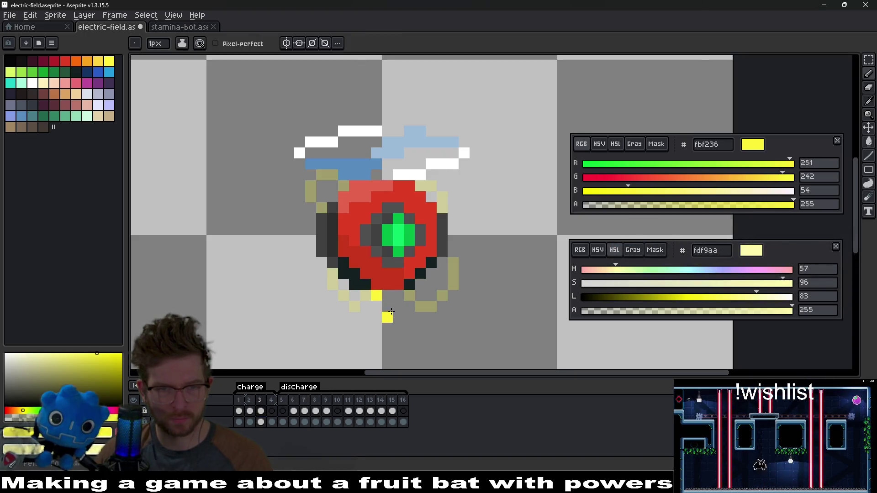
left_click(398, 317)
left_click(409, 317)
- Carry the yellow arc up the orb's lower right and right side to its top end
left_click(420, 306)
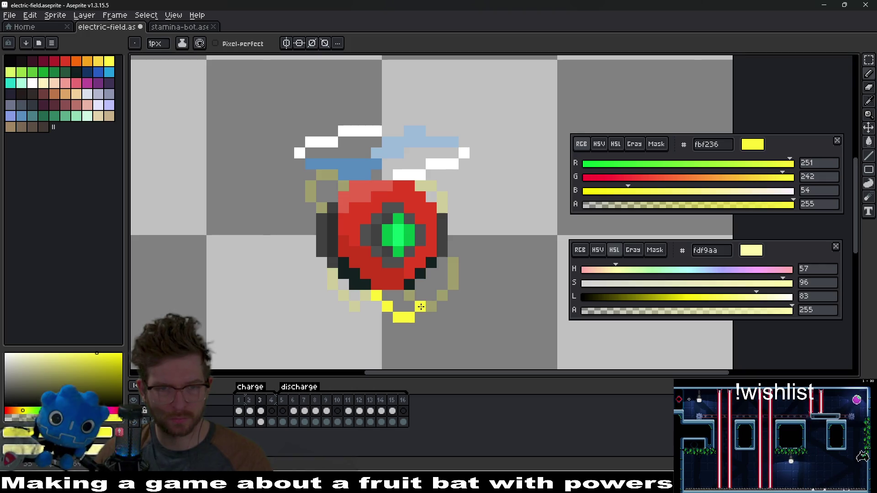
left_click(420, 296)
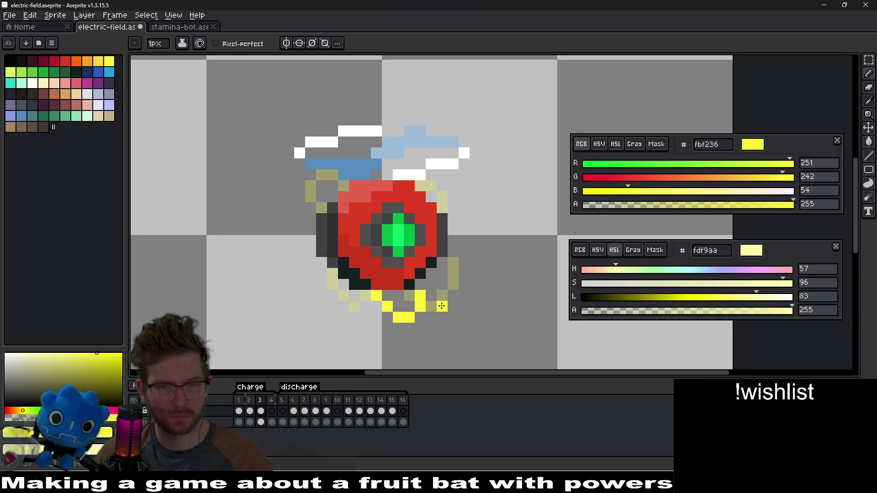
left_click(432, 296)
left_click(453, 297)
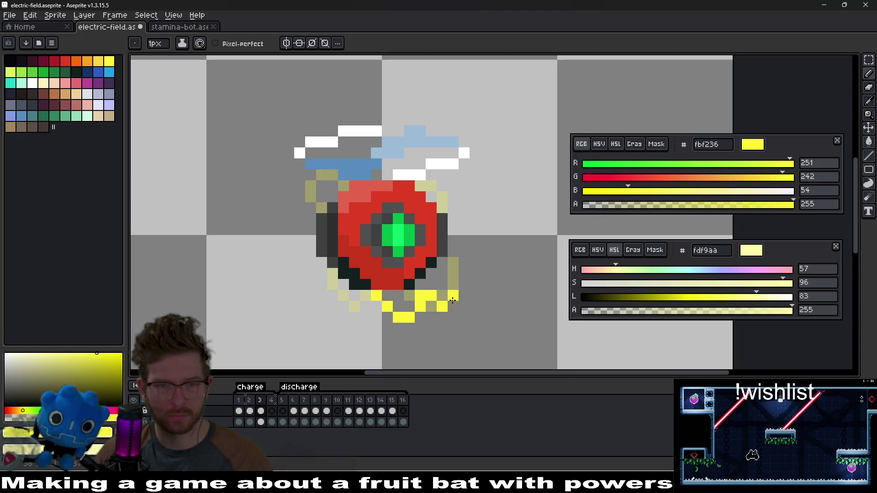
left_click(471, 273)
left_click(473, 263)
left_click(464, 251)
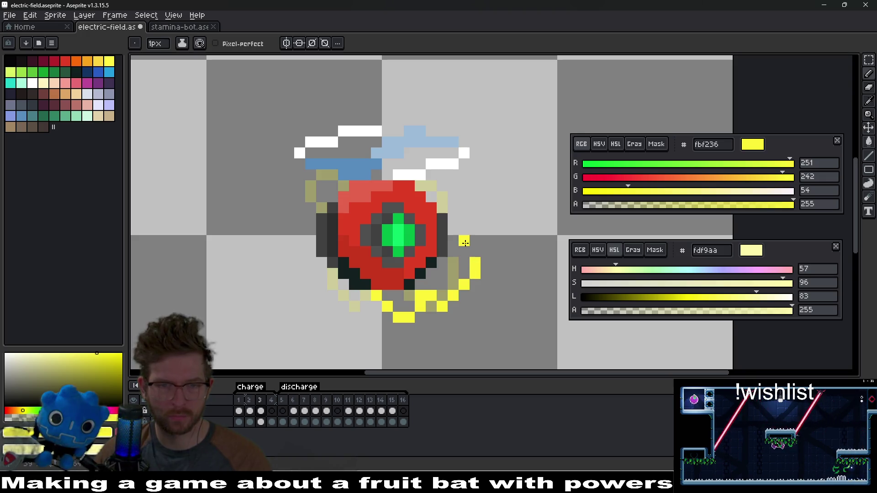
left_click(454, 236)
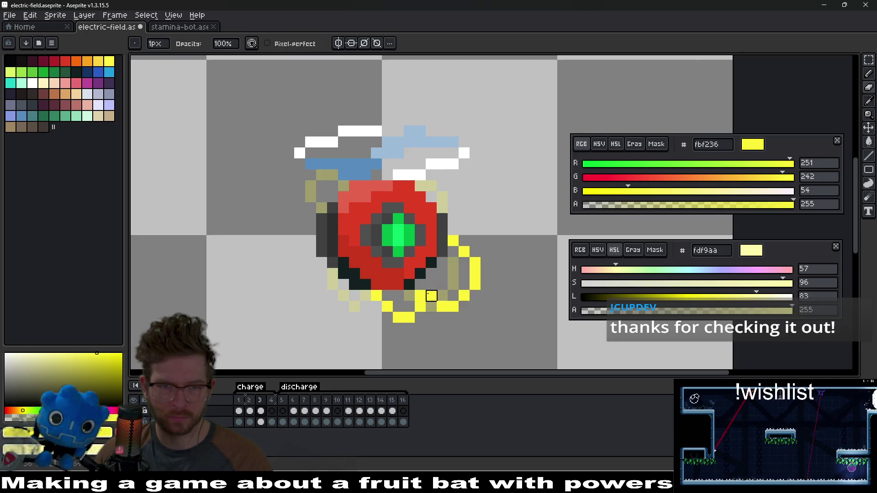
scroll(458, 293, "down", 3)
scroll(476, 327, "down", 1)
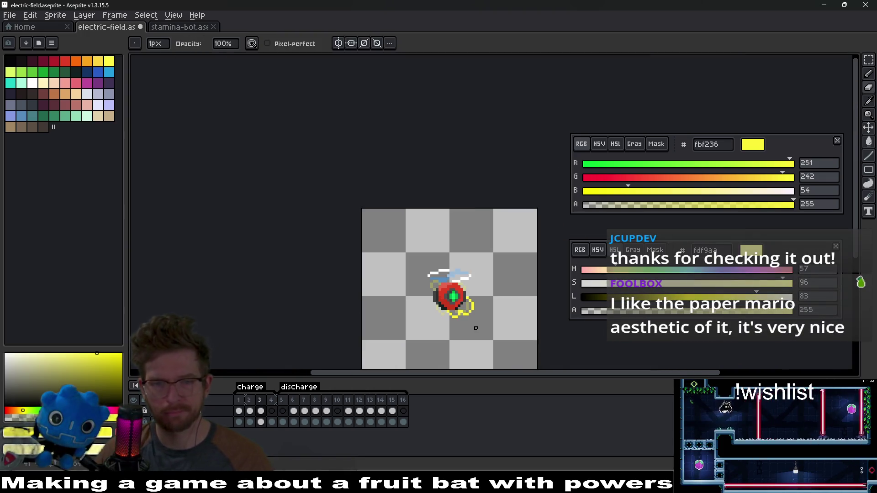
- Play the animation, inspect frames 4, 3 and 2, then replay from discharge frame 6
scroll(368, 291, "up", 6)
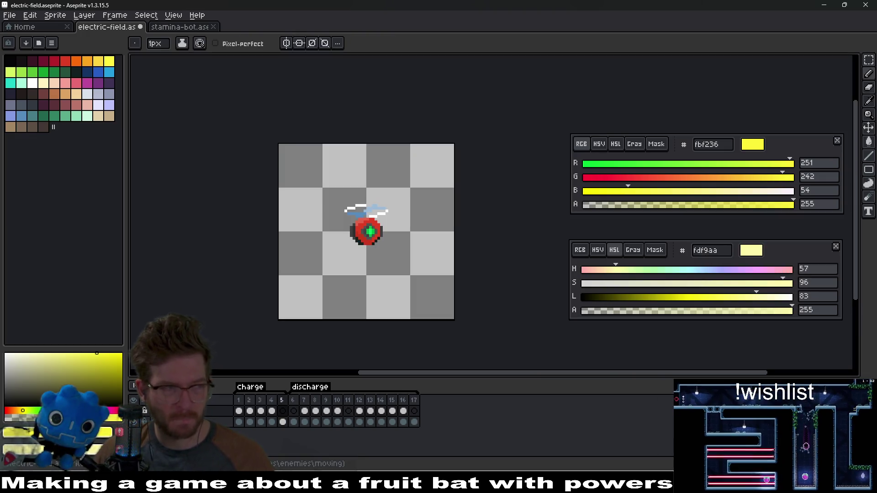
key("Return")
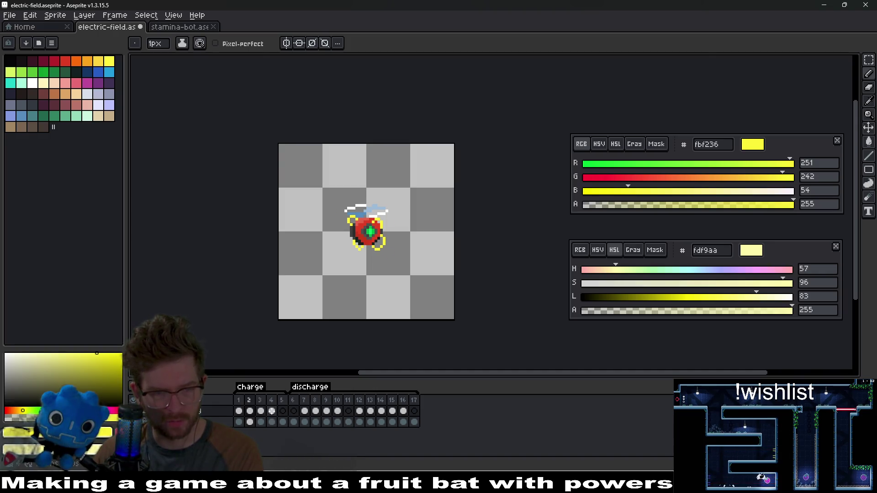
left_click(271, 411)
left_click(261, 411)
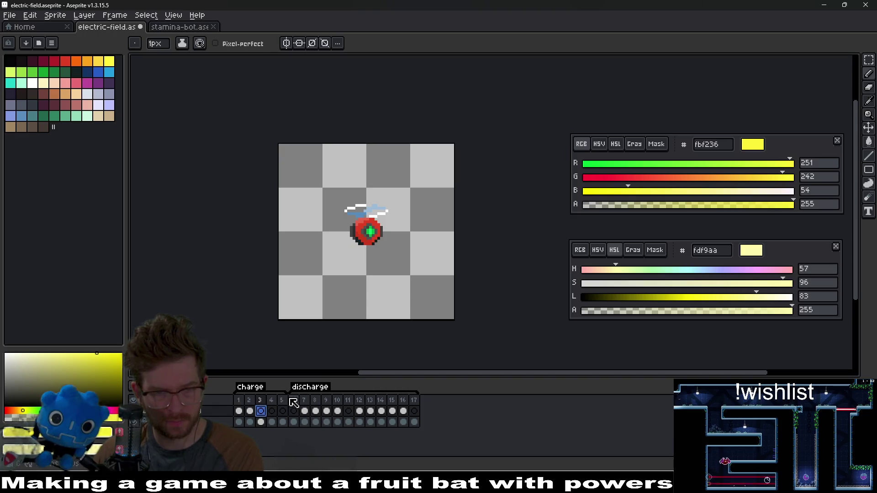
left_click(252, 412)
key("plus")
key("plus")
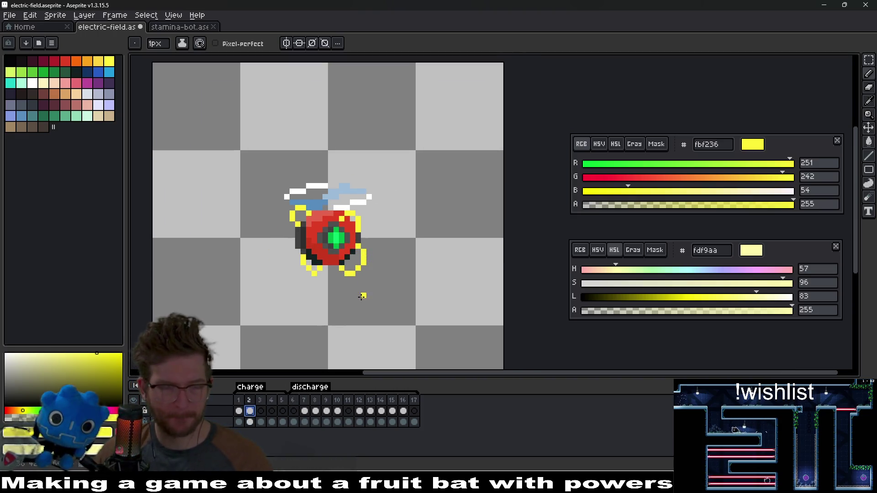
left_click(294, 423)
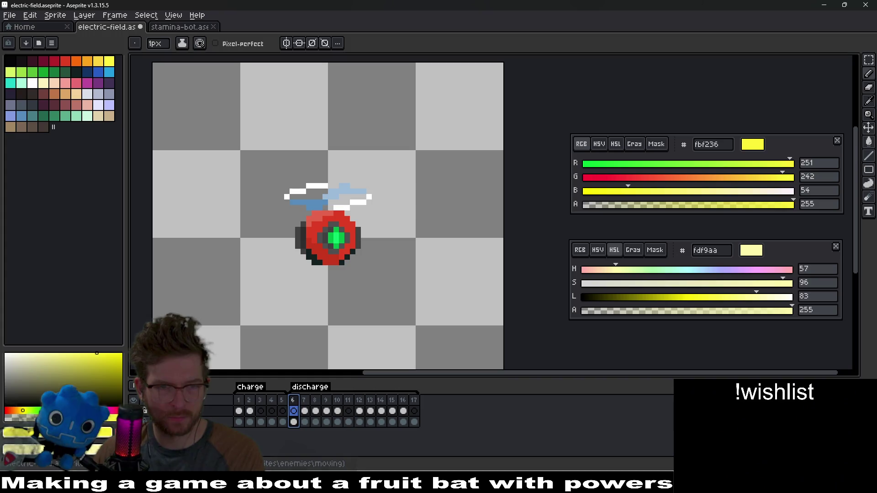
key("Return")
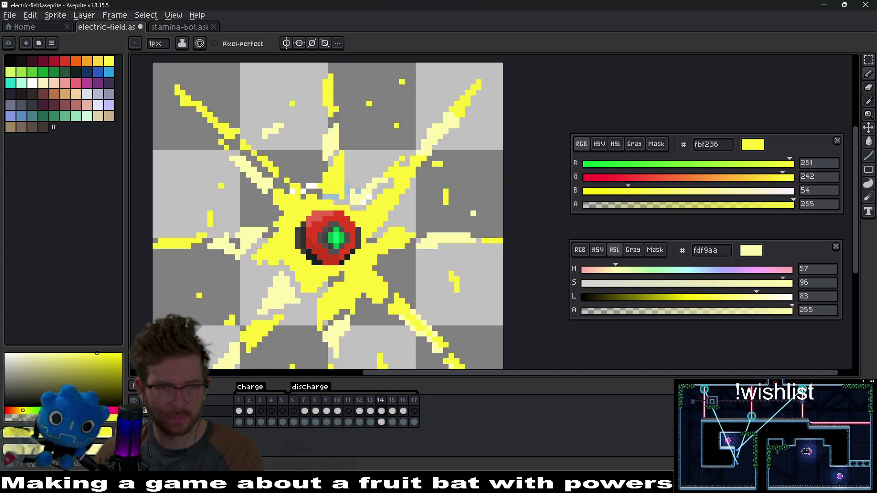
scroll(290, 325, "down", 6)
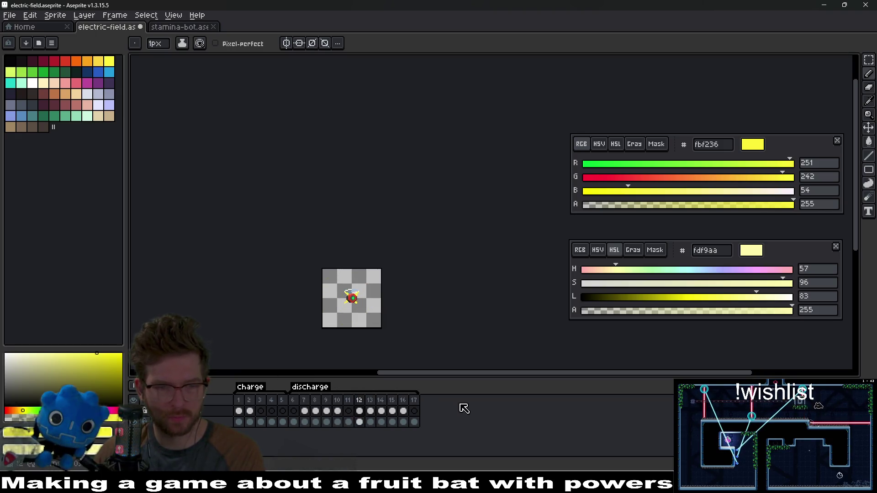
scroll(446, 261, "up", 4)
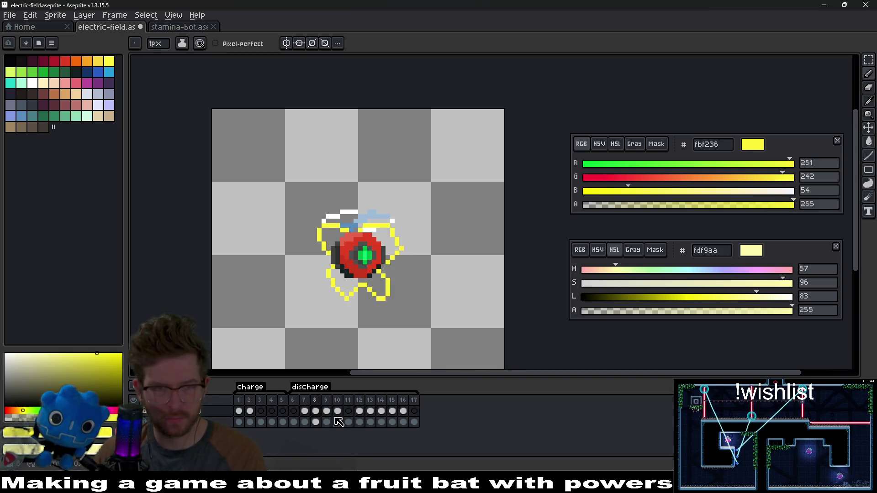
- Compare frame 8's larger sparks with frame 2's smaller sparks
left_click(314, 412)
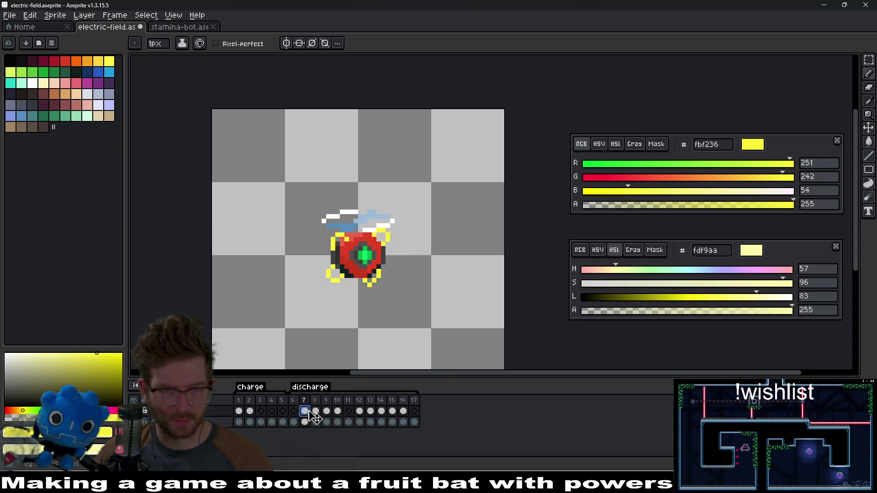
left_click(250, 411)
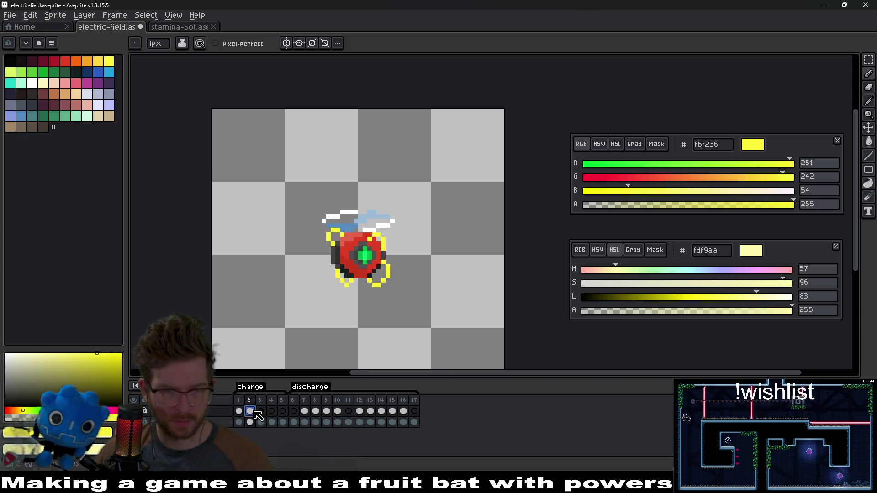
left_click(316, 412)
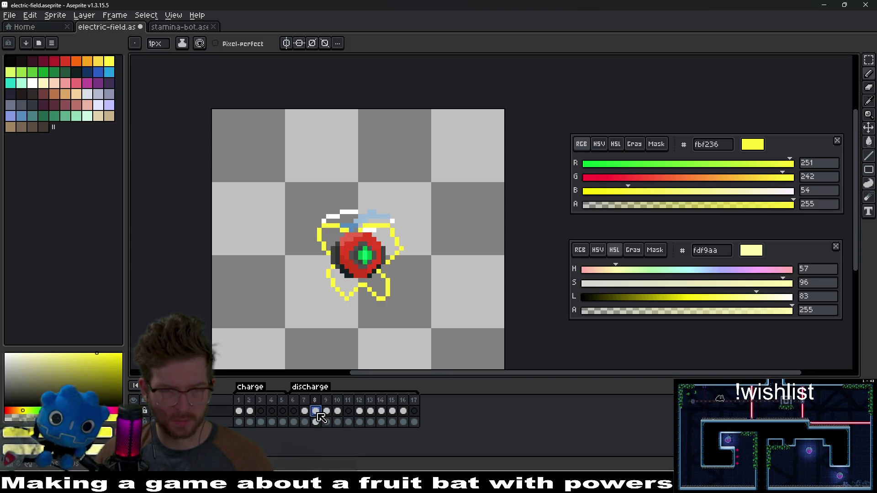
left_click(249, 411)
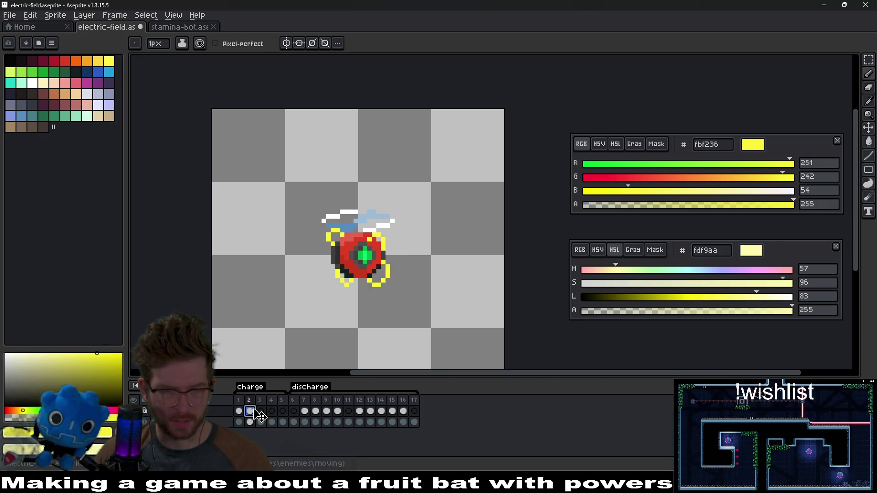
- On frame 3, zoom in and paint a yellow pixel at the orb's left edge
left_click(261, 412)
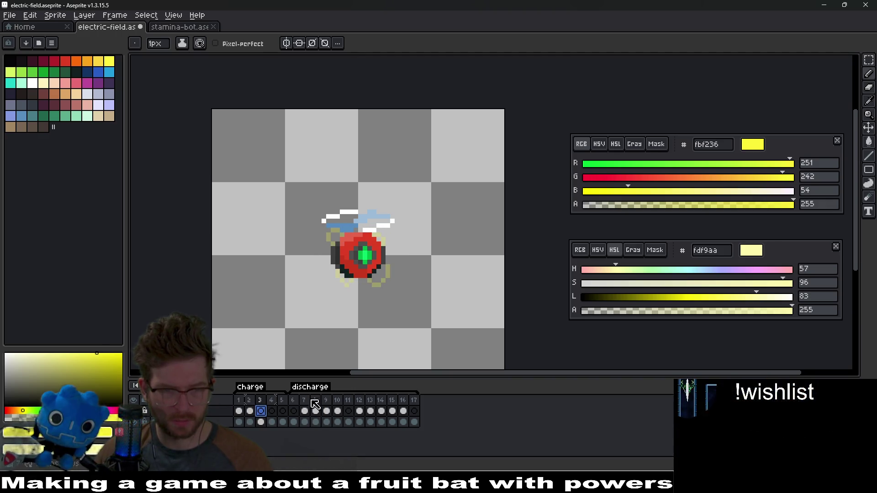
scroll(370, 277, "up", 1)
scroll(370, 276, "up", 3)
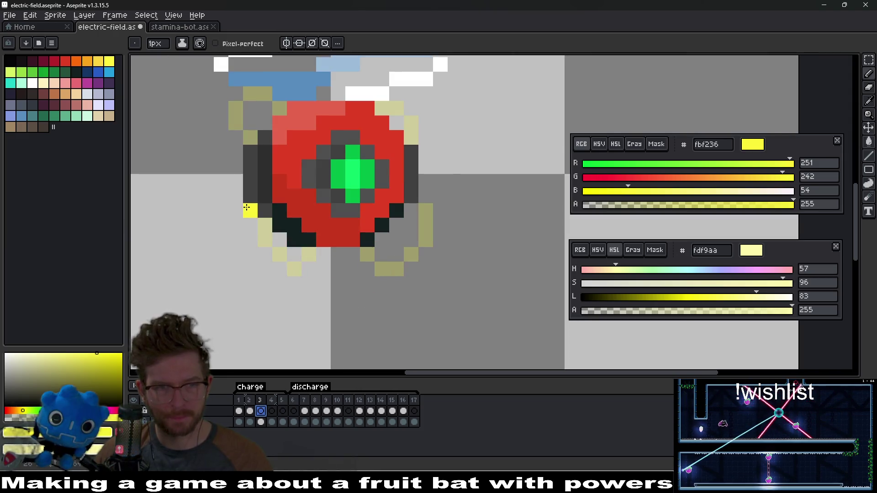
left_click(260, 200)
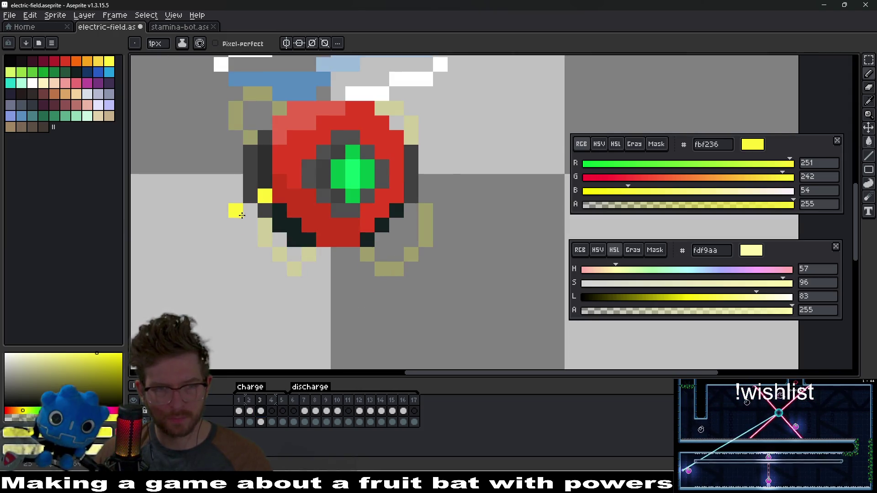
- Extend the new yellow arc down the orb's left and clean up stray pixels
left_click(244, 216)
left_click(233, 227)
left_click(234, 256)
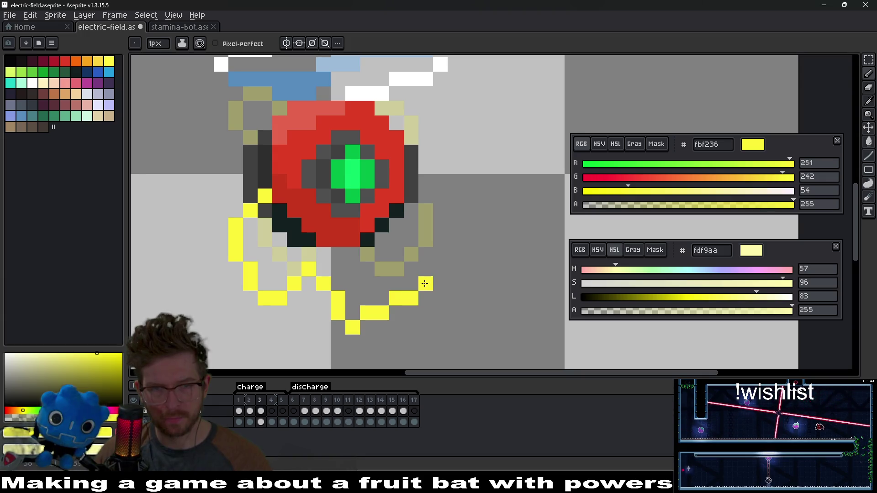
left_click_drag(436, 254, 427, 210)
right_click(455, 283)
left_click(440, 269)
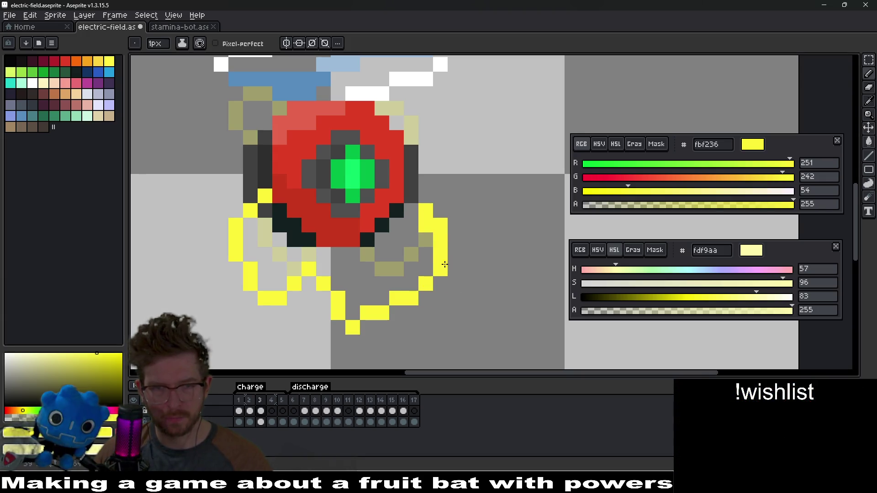
right_click(426, 225)
right_click(367, 313)
left_click(367, 327)
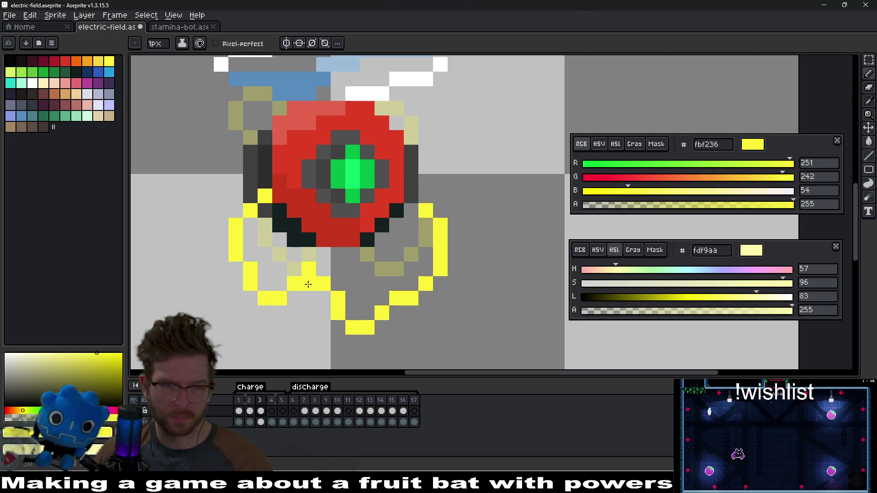
- Place a yellow pixel near the orb's top, redoing it one cell further left
scroll(311, 257, "down", 4)
scroll(391, 303, "up", 2)
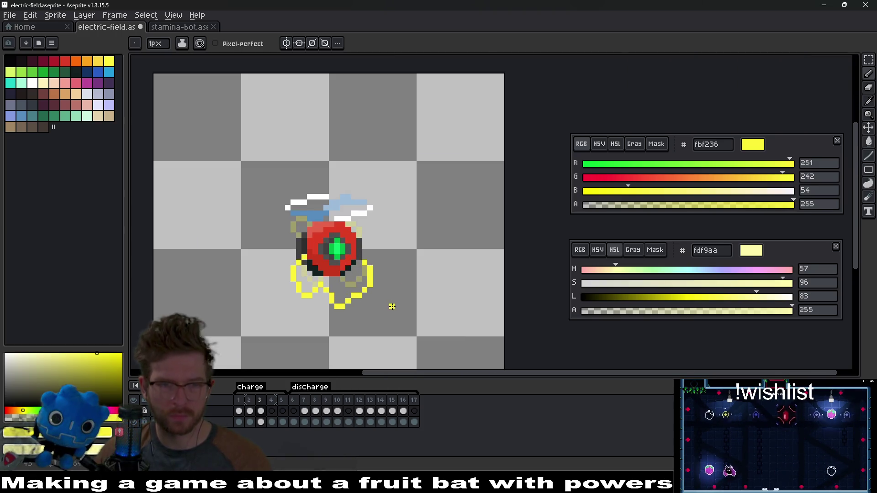
scroll(435, 263, "up", 3)
left_click(407, 237)
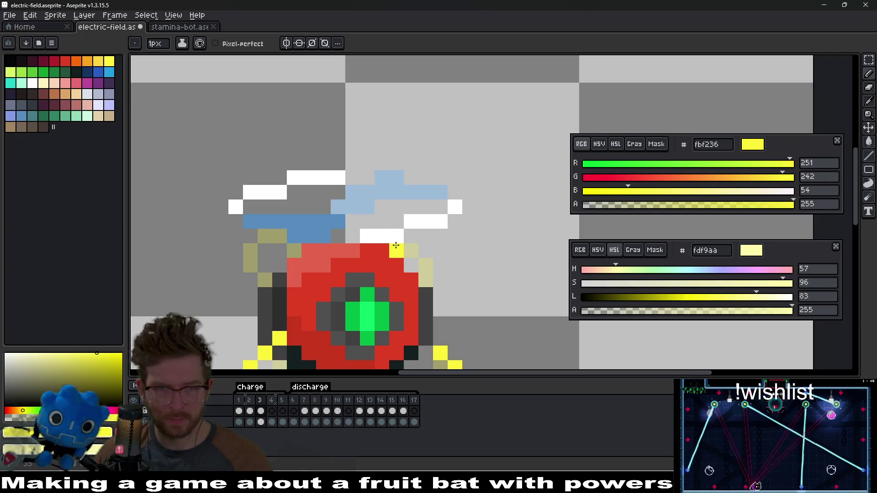
key("ctrl+z")
left_click(386, 233)
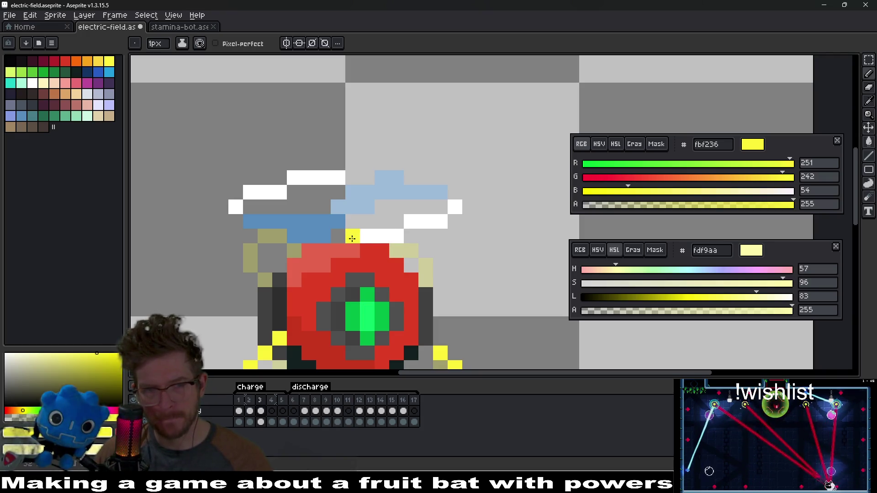
- Draw the yellow arc up, over and down around the orb's right side, erasing strays
mouse_move(356, 235)
left_mouse_down()
mouse_move(410, 205)
mouse_move(455, 221)
left_mouse_up()
left_click_drag(484, 250, 485, 270)
mouse_move(464, 224)
left_mouse_down()
mouse_move(459, 315)
mouse_move(442, 325)
left_mouse_up()
scroll(480, 249, "down", 1)
left_click_drag(444, 295, 429, 295)
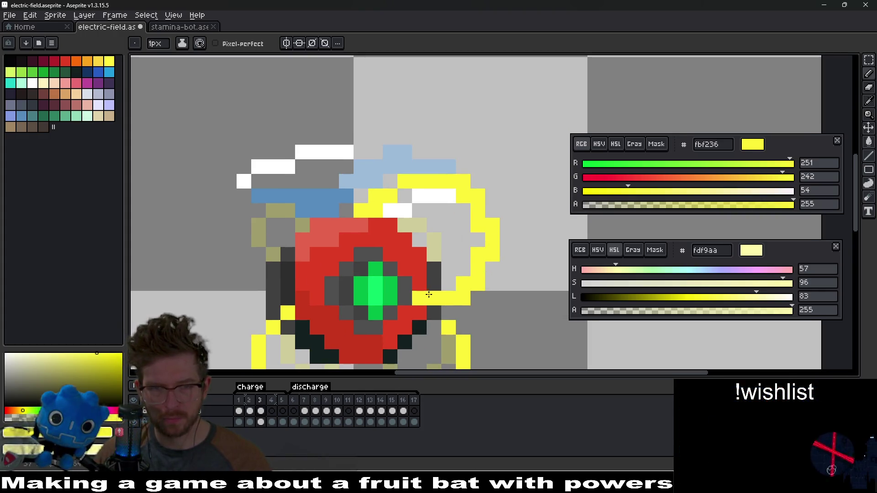
left_click(436, 282)
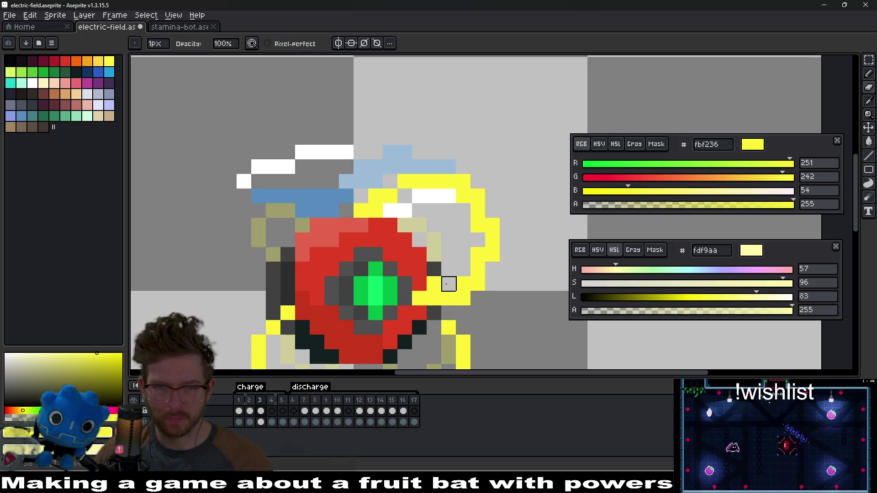
mouse_move(464, 283)
left_mouse_down()
mouse_move(478, 284)
mouse_move(463, 270)
mouse_move(477, 210)
left_mouse_up()
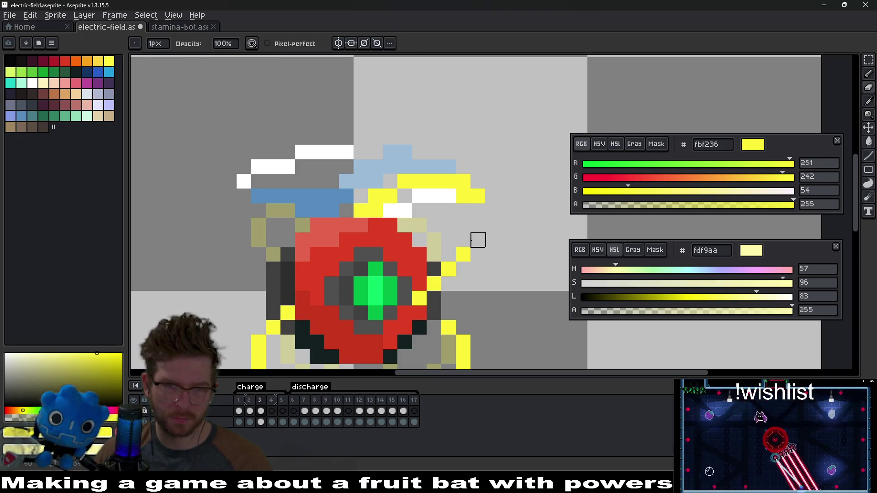
- Refine the right arc, adding pixels and erasing stray ones at its top
key("b")
left_click(444, 259)
mouse_move(446, 284)
left_mouse_down()
mouse_move(466, 270)
mouse_move(449, 270)
left_mouse_up()
key("e")
key("b")
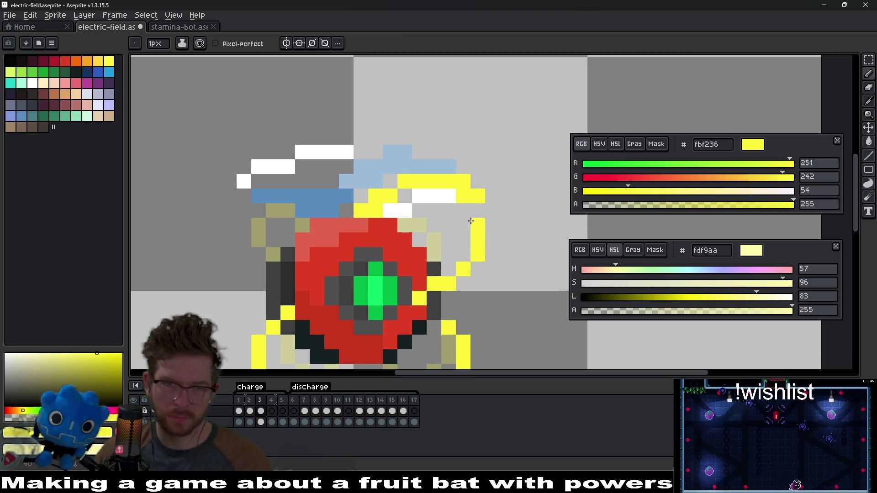
key("e")
left_click(472, 200)
left_click(463, 181)
scroll(493, 217, "down", 4)
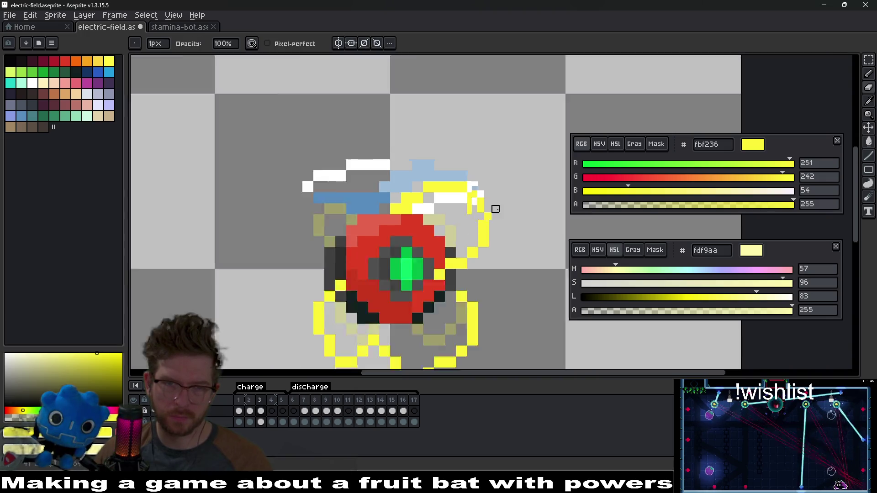
scroll(425, 211, "up", 3)
- Fill a gap in the right arc and draw a yellow arc up the orb's left side
key("b")
left_click(437, 256)
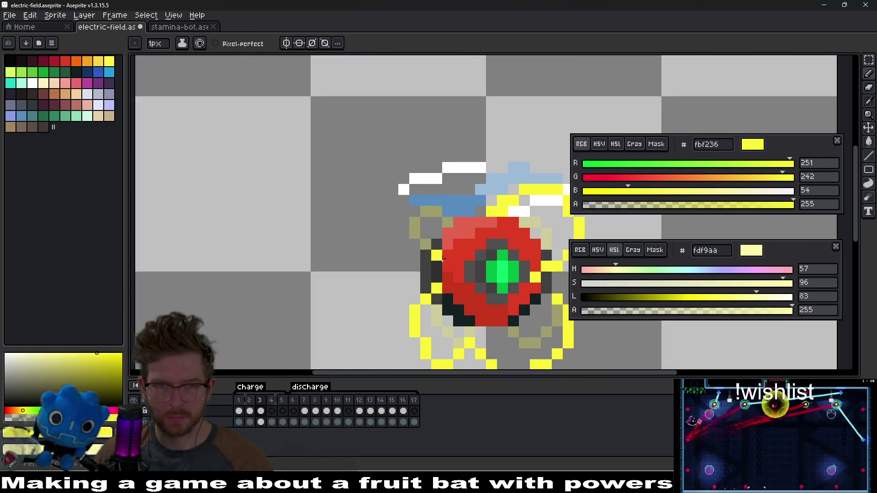
left_click(415, 244)
left_click(403, 211)
left_click(414, 201)
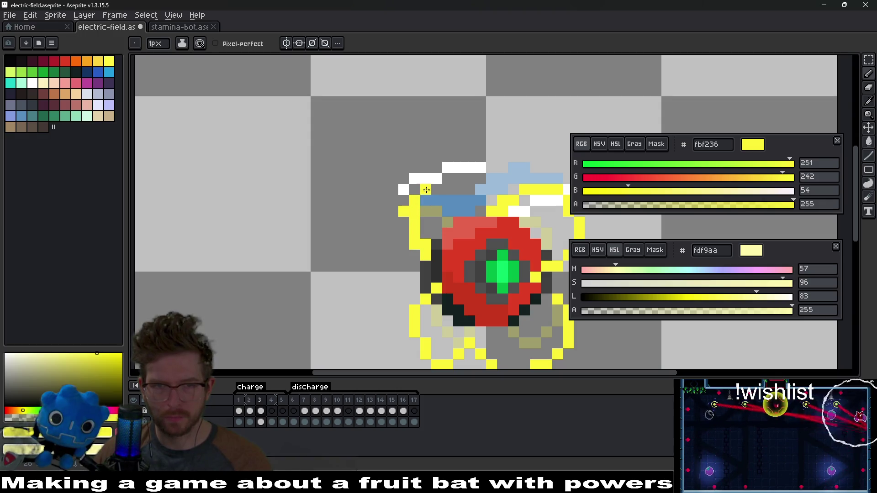
- Touch up the left arc, adding an outer pixel and erasing a stray one
key("e")
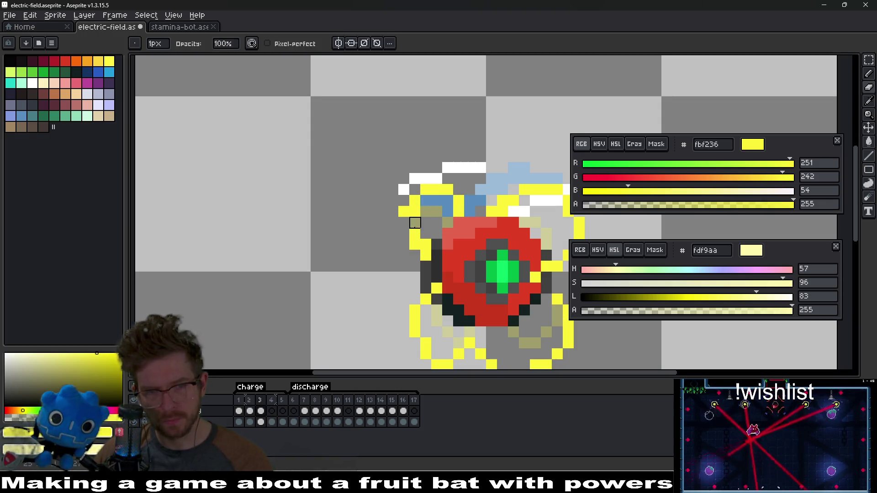
key("b")
left_click(397, 222)
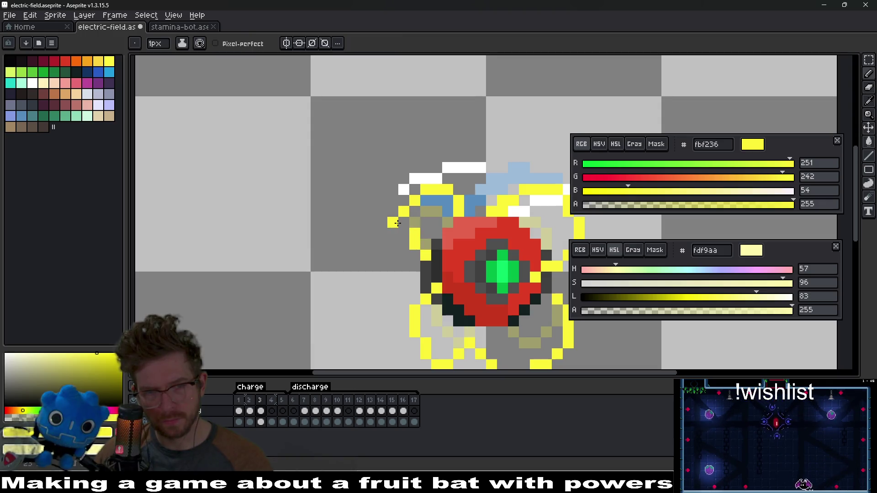
key("e")
left_click(415, 234)
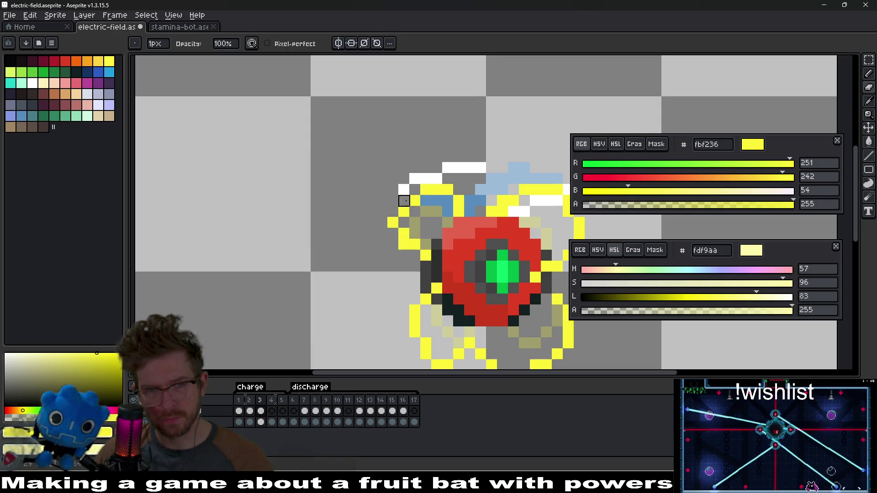
key("b")
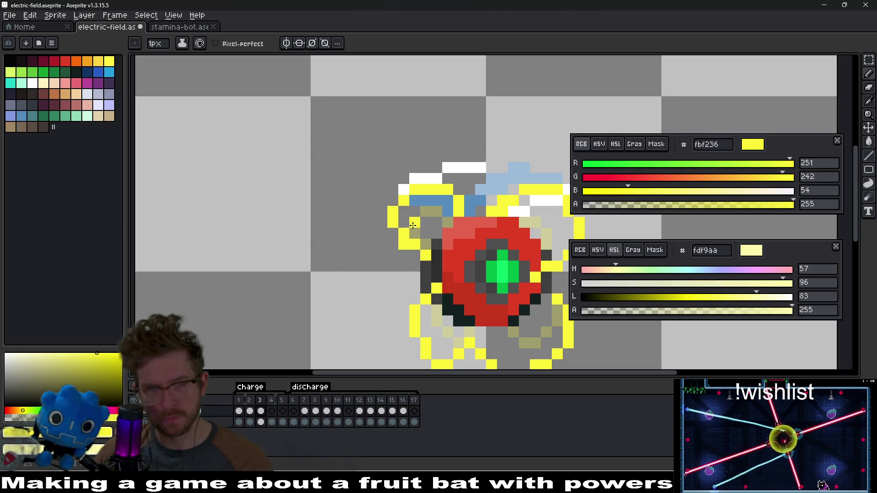
key("e")
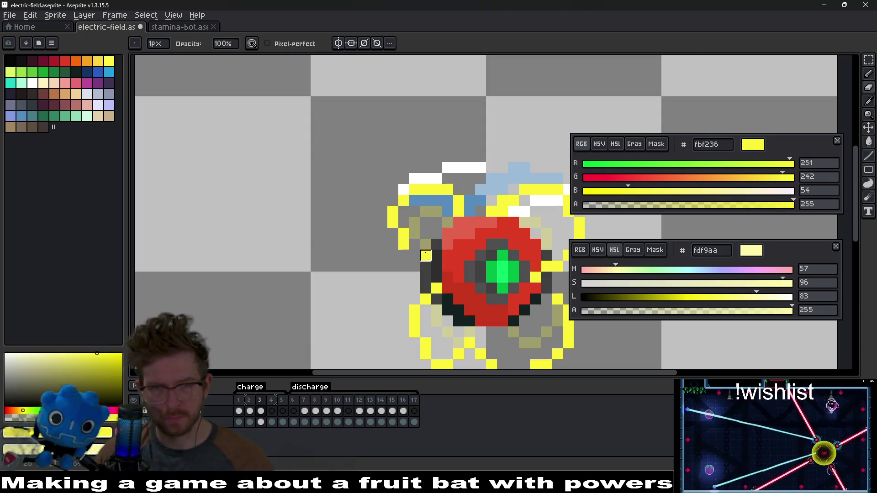
key("b")
scroll(457, 259, "down", 5)
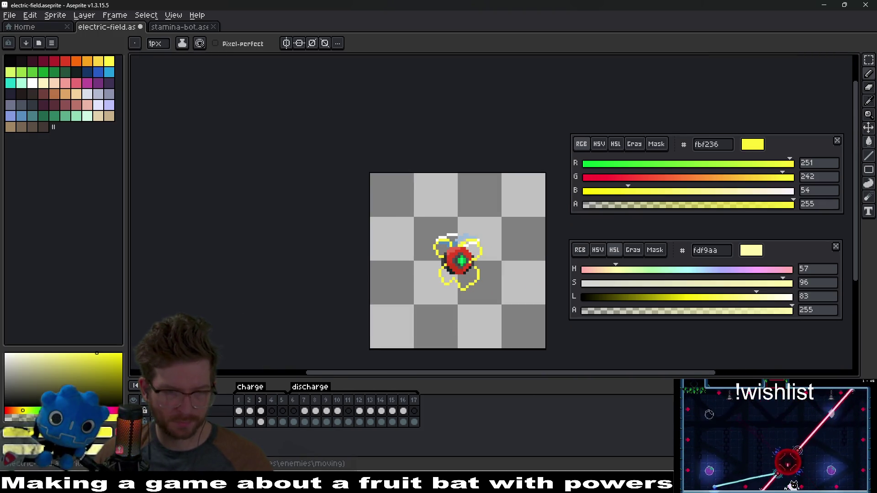
- Compare frame 3 with frame 2, paint the orb's upper-left edge pixel yellow, then go to frame 4
key("Left")
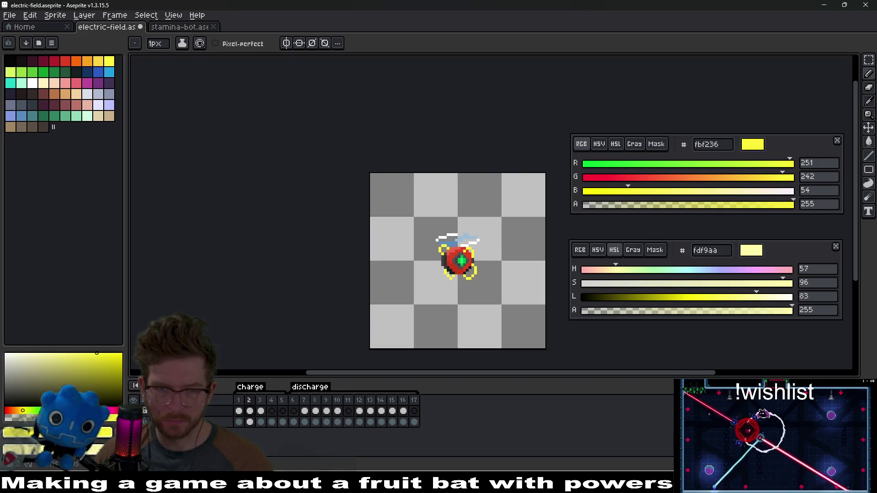
key("Right")
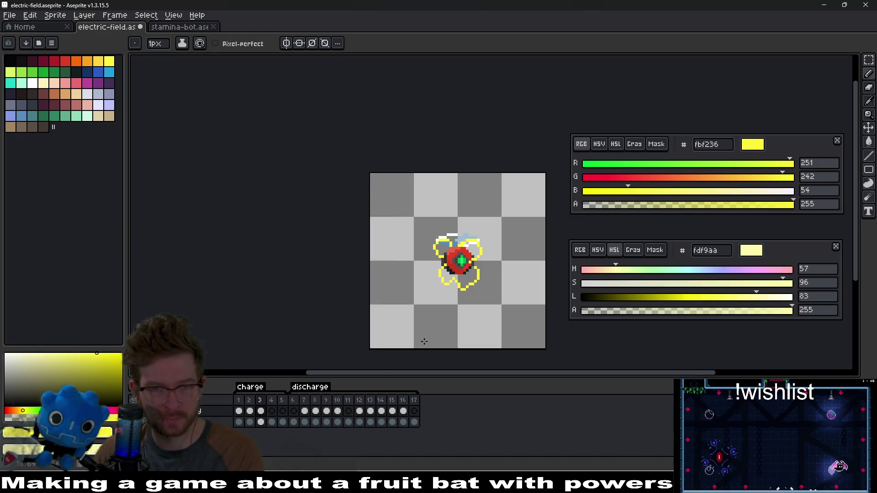
scroll(362, 250, "up", 3)
left_click(392, 214)
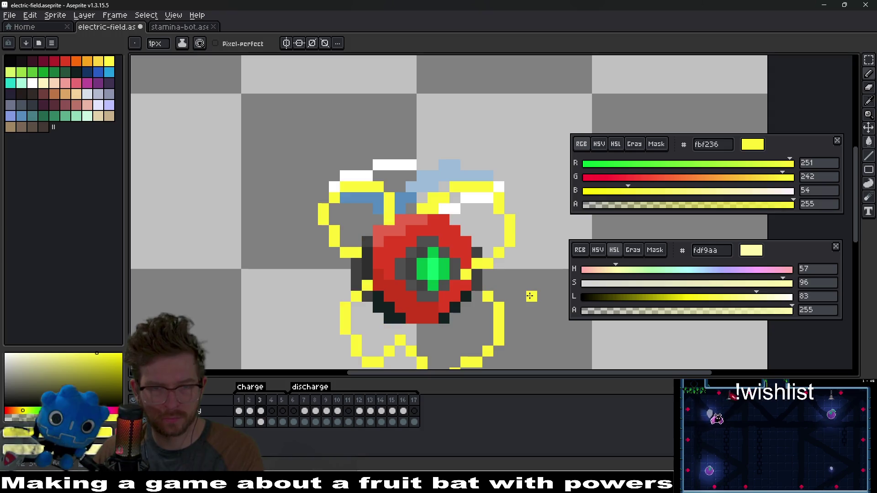
left_click_drag(491, 281, 500, 256)
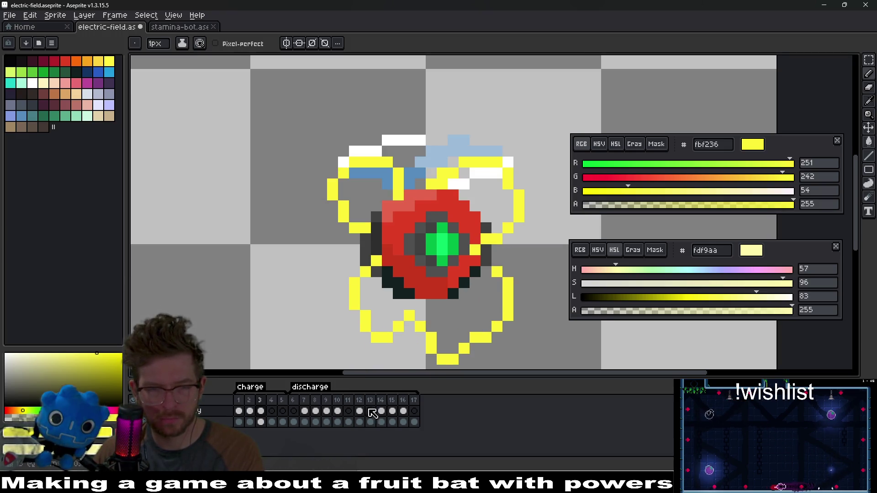
left_click(275, 411)
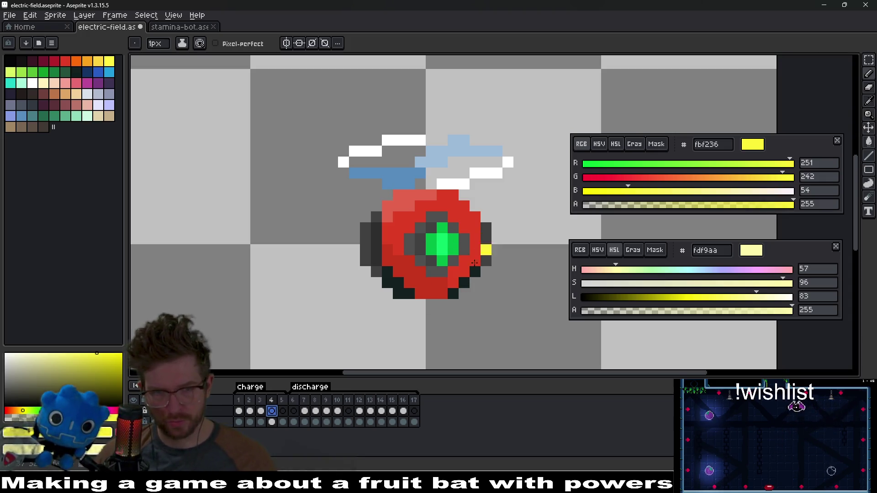
- Turn on onion skinning and paint yellow pixels beside the orb and down its lower-left outline
key("F3")
left_click_drag(452, 298, 492, 257)
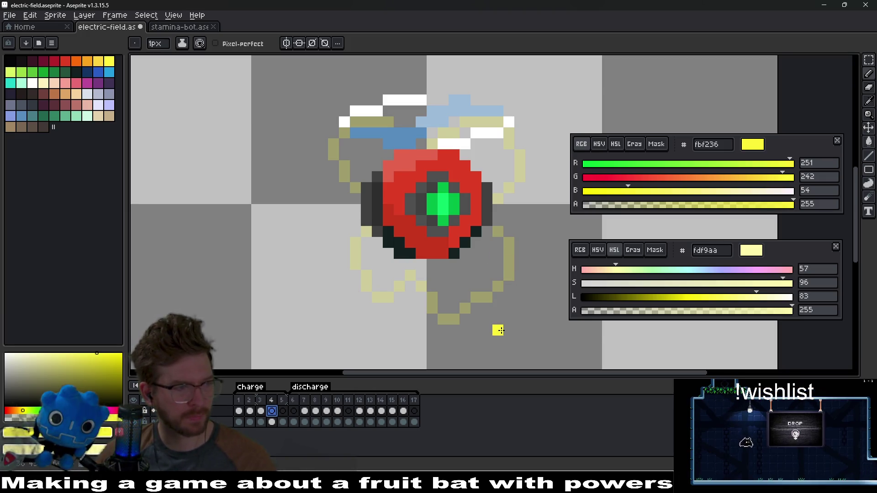
left_click_drag(495, 223, 486, 231)
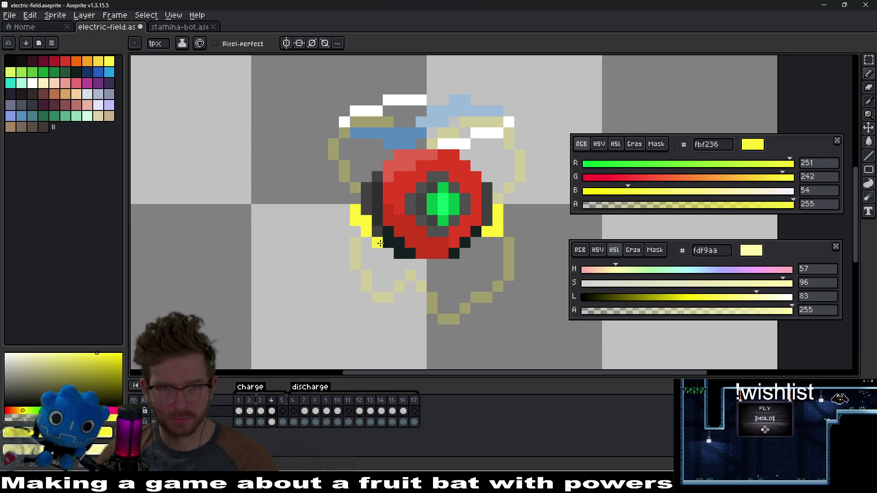
left_click(354, 244)
left_click_drag(354, 244, 355, 254)
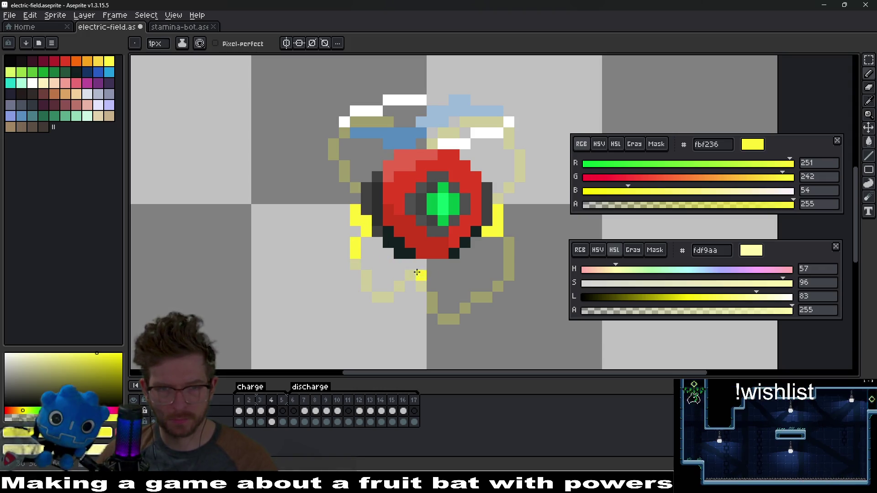
- Add yellow arc pixels along the orb's right and upper-right outline, left of it and above it
left_click(509, 241)
left_click(478, 241)
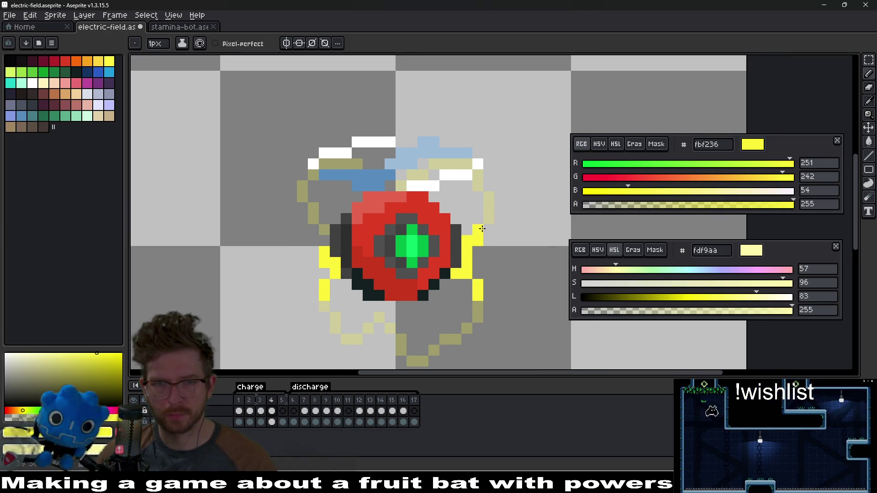
left_click_drag(495, 177, 504, 199)
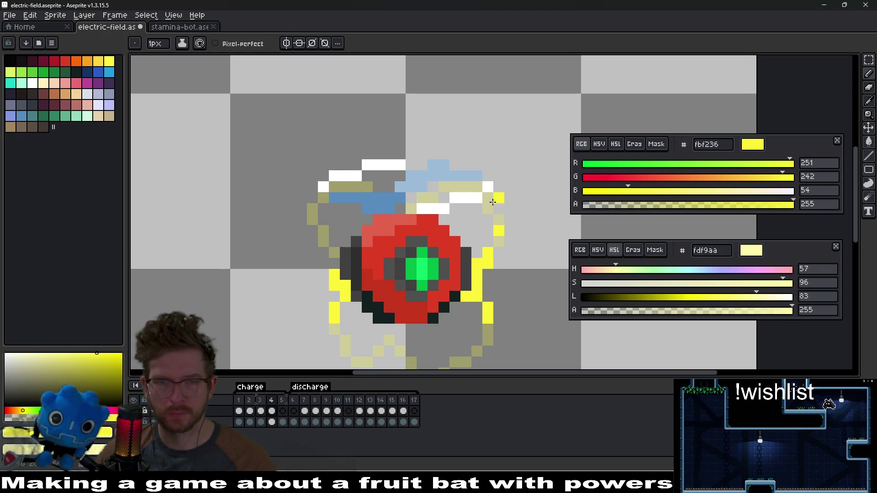
left_click(468, 186)
left_click_drag(423, 220, 457, 207)
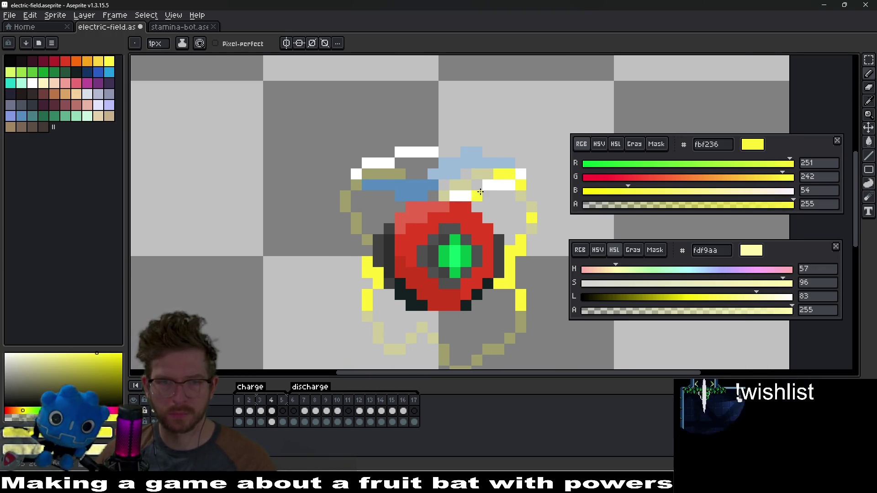
left_click(382, 221)
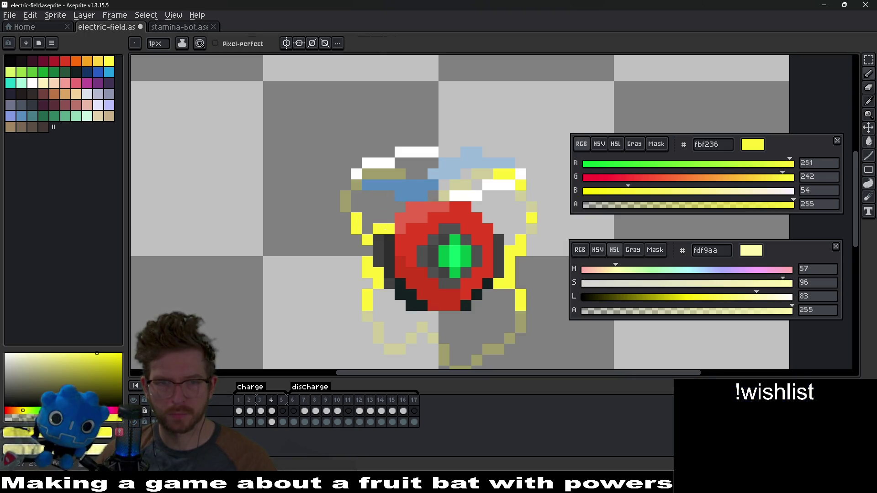
key("e")
key("b")
left_click(423, 186)
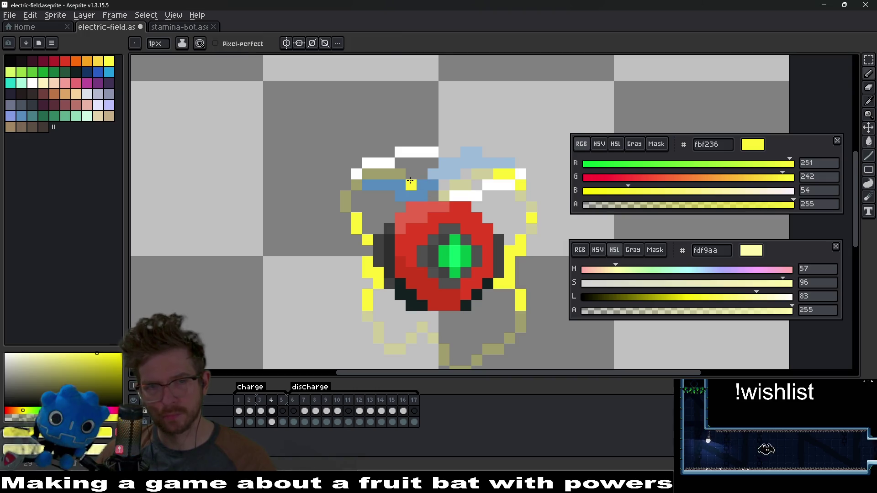
scroll(481, 226, "down", 4)
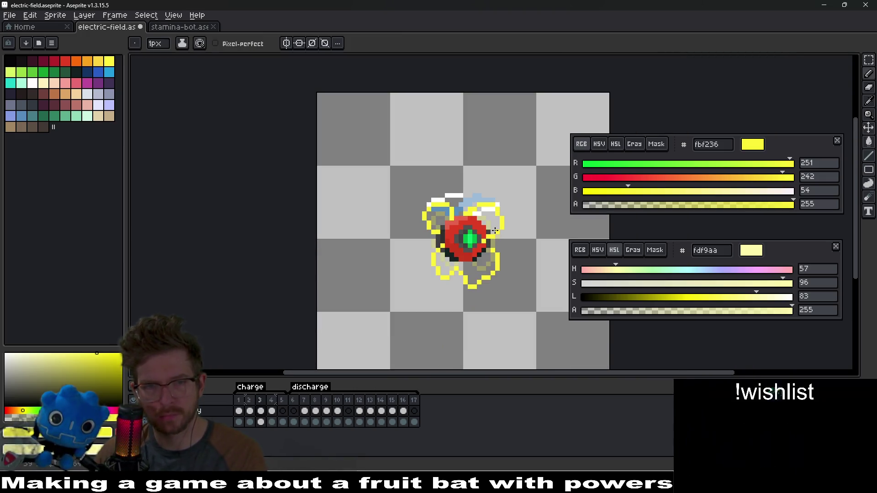
- Step between frames 2 and 4 to review frame 4's yellow arcs around the orb
key("Right")
scroll(461, 209, "up", 4)
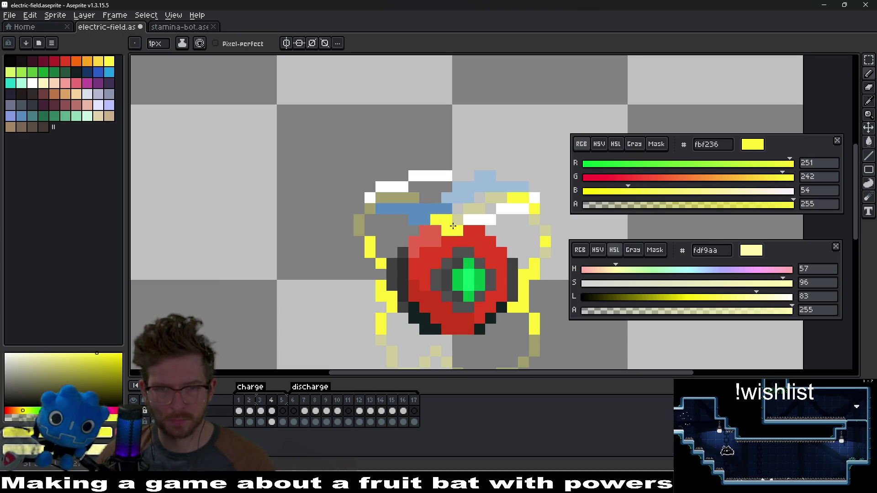
scroll(467, 231, "down", 5)
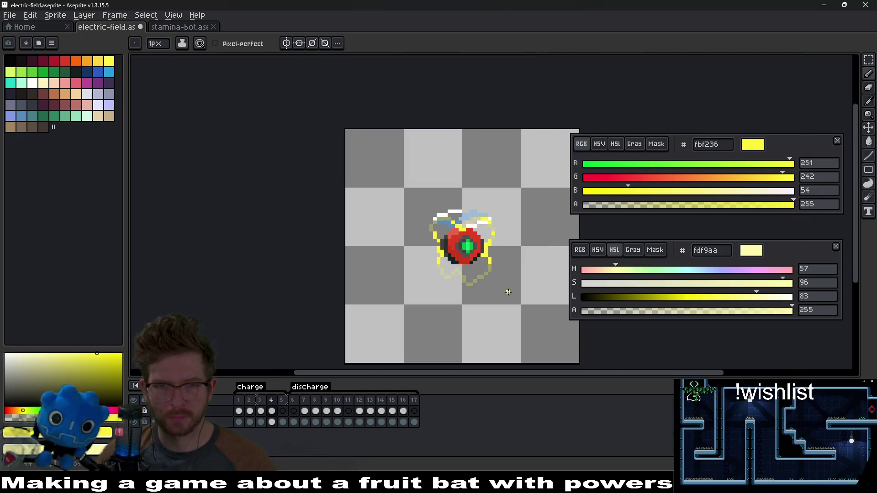
left_click(268, 422)
key("Left")
key("Left")
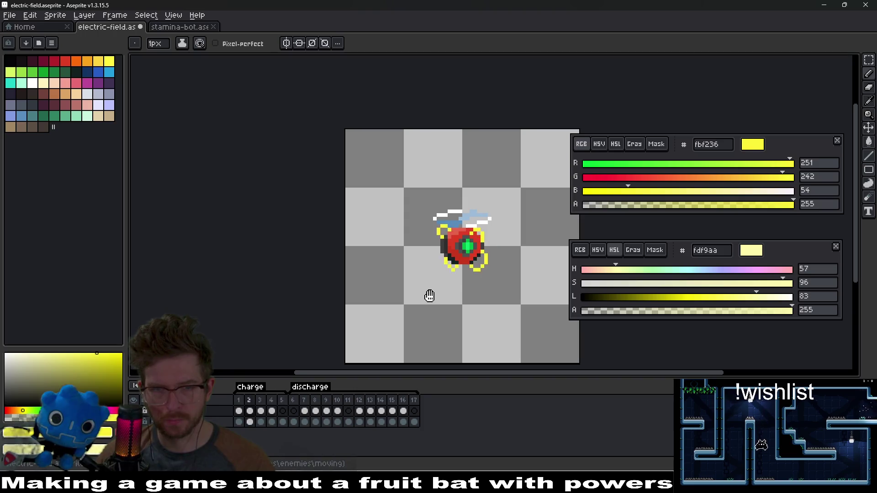
key("Right")
key("Right")
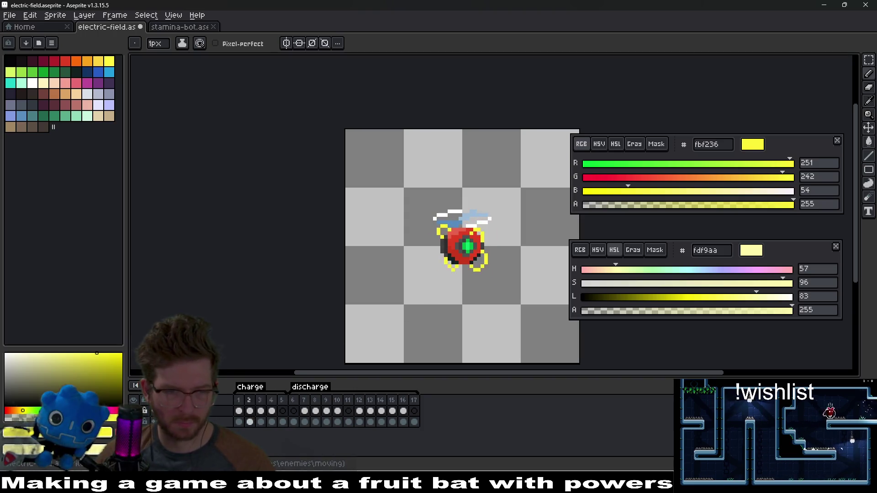
scroll(459, 299, "up", 4)
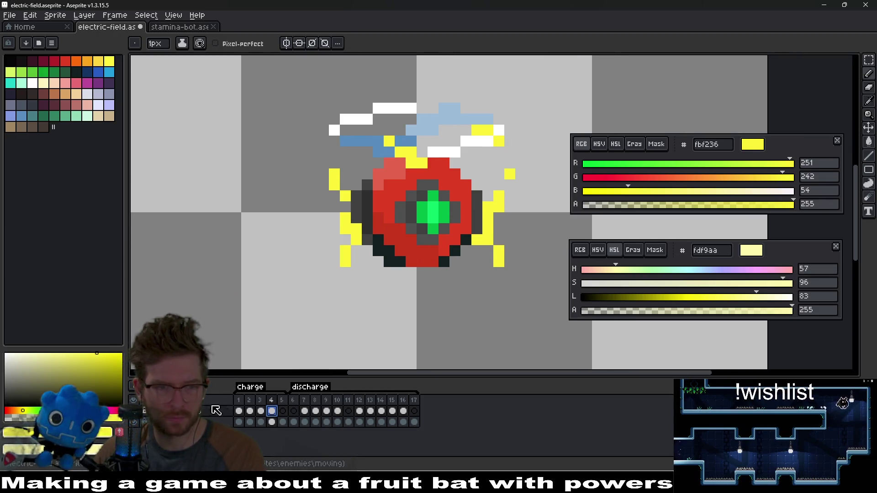
- Go to frame 5, insert a new frame after it, and paint yellow spark pixels below the orb
key("Right")
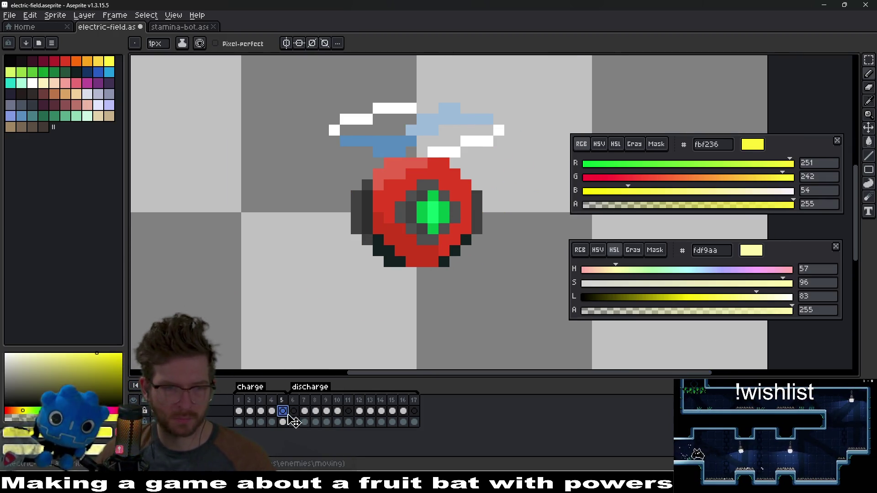
key("alt+b")
key("alt+b")
key("alt+b")
key("alt+b")
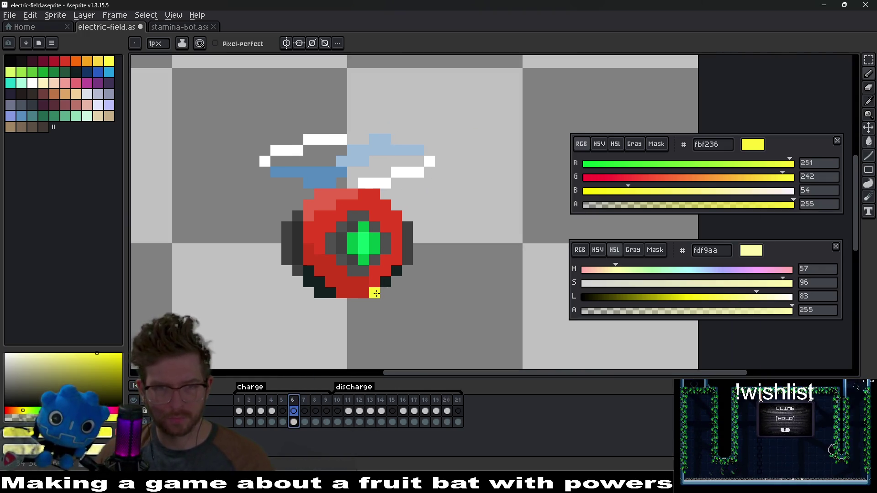
left_click_drag(444, 271, 374, 301)
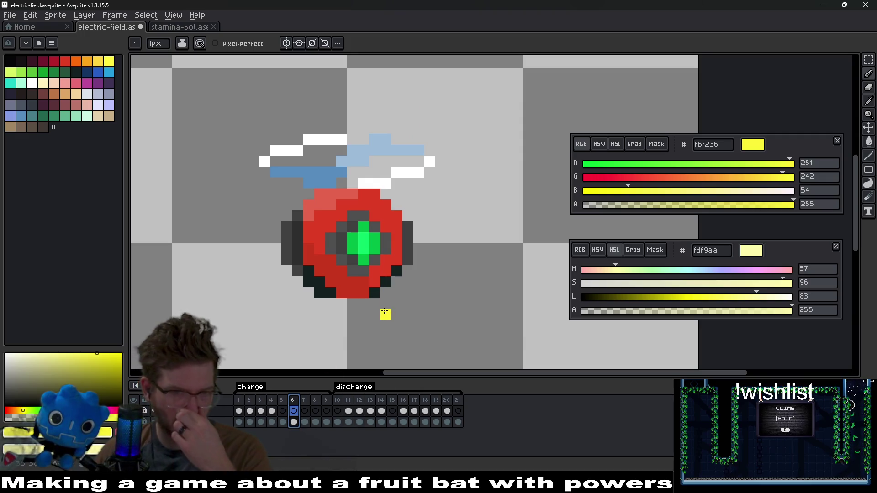
left_click_drag(328, 304, 339, 304)
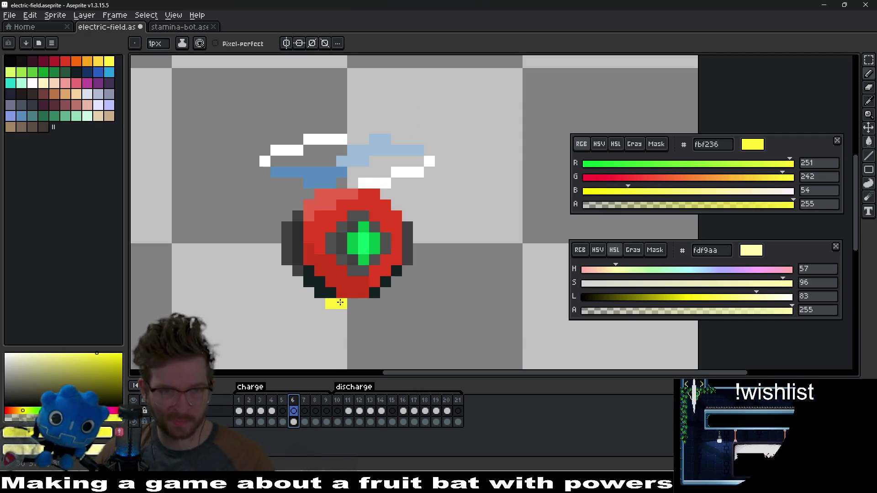
- Undo the spark pixels, play the animation, and stop on spark-free frame 5
key("ctrl+z")
key("ctrl+z")
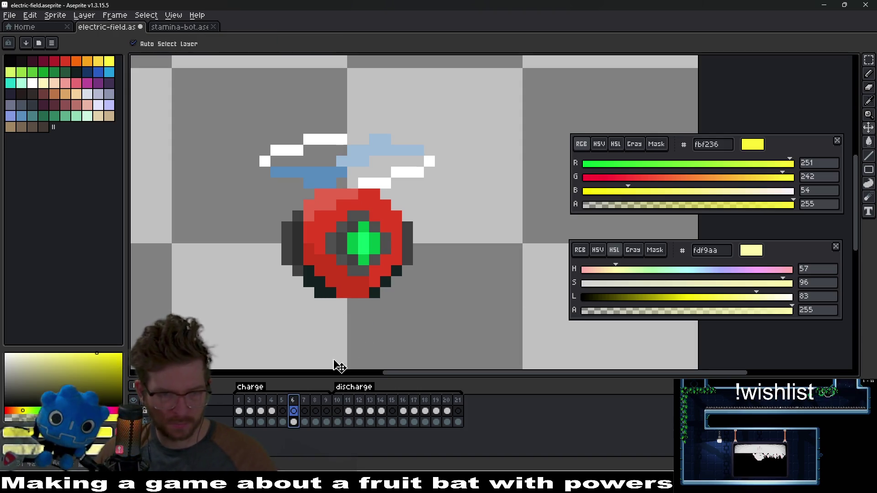
left_click(272, 416)
key("Return")
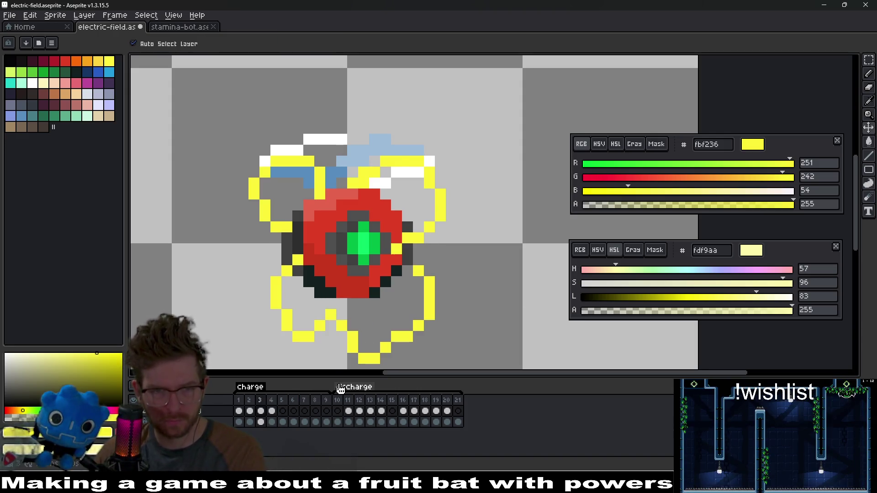
left_click(335, 307)
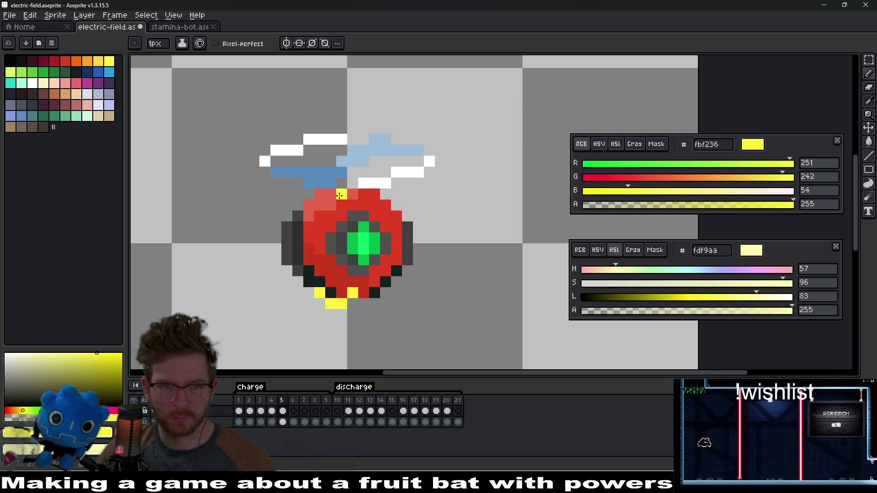
- Paint yellow spark pixels along the orb's top edge, erasing the strays
left_click_drag(353, 194, 331, 194)
left_click(359, 186)
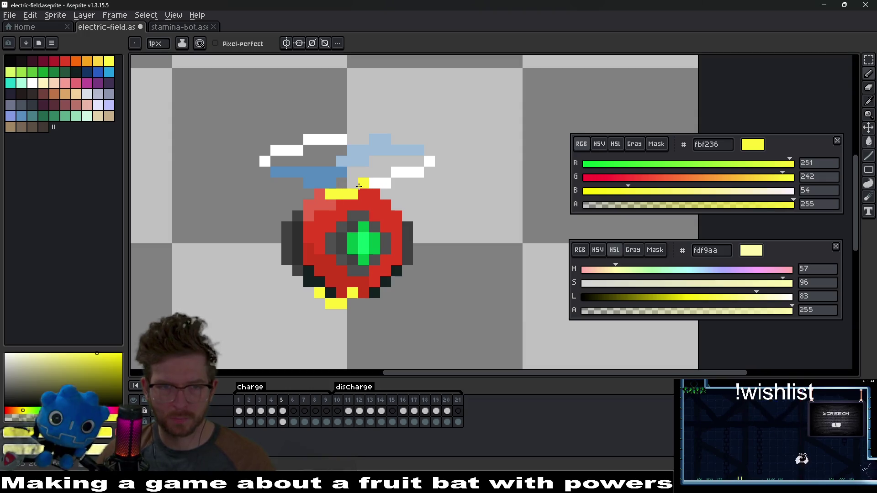
key("ctrl+z")
key("e")
left_click(342, 194)
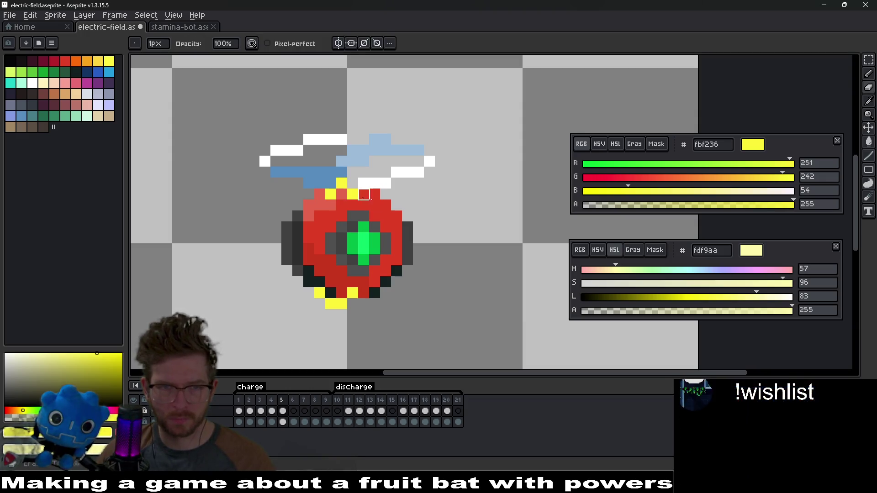
key("b")
- Add yellow pixels down the orb's right edge, remove a misplaced one, and reselect frame 5
left_click(398, 239)
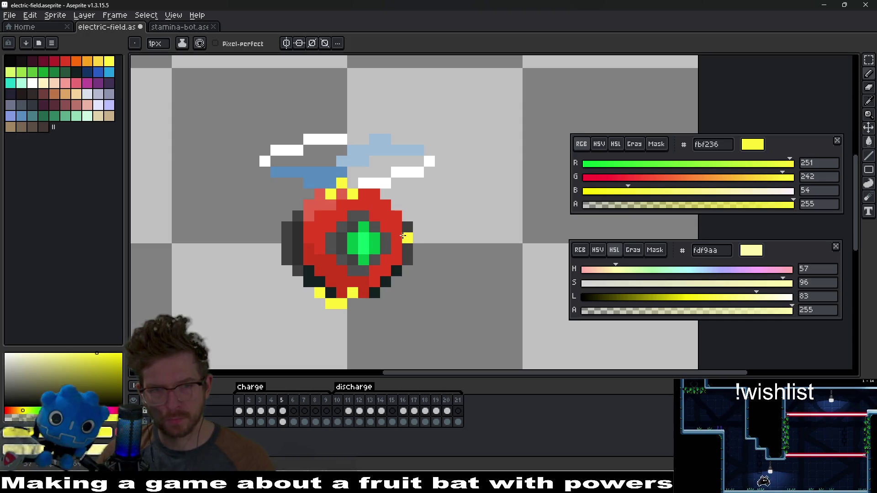
left_click_drag(408, 238, 408, 260)
key("e")
key("b")
key("e")
left_click(396, 238)
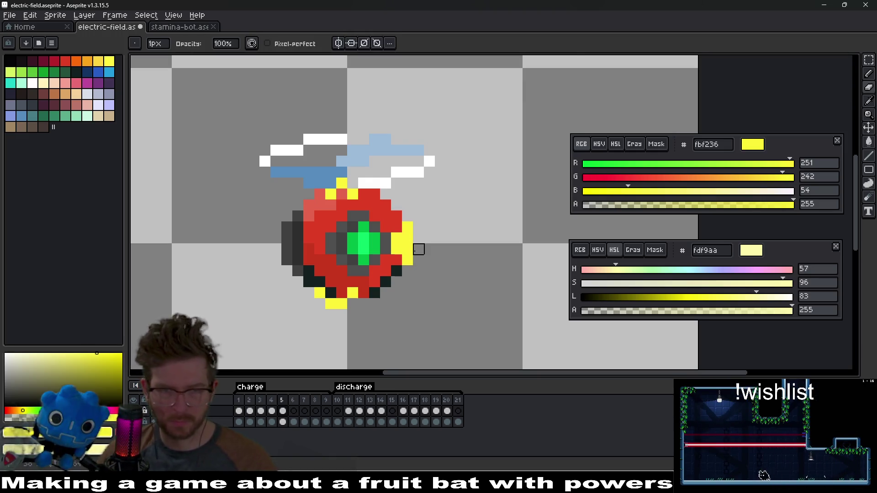
scroll(417, 249, "down", 3)
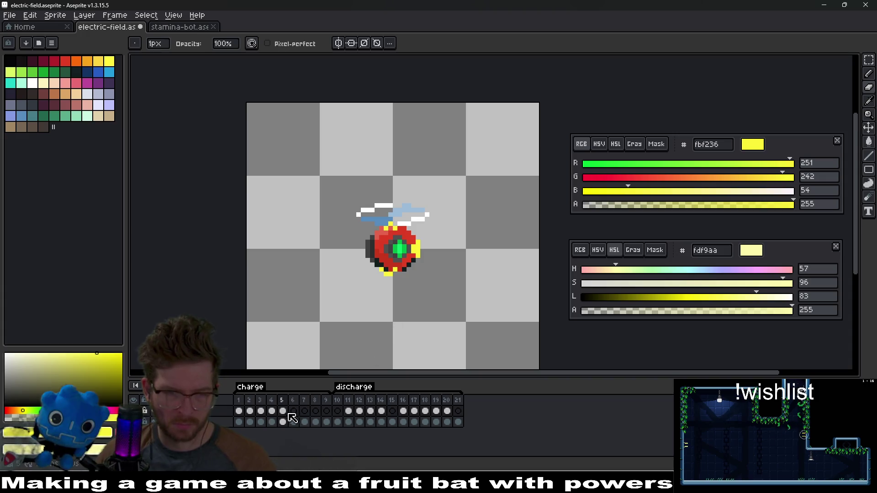
left_click(272, 411)
- Clear the spark pixels from frame 5's cel
left_click(283, 411)
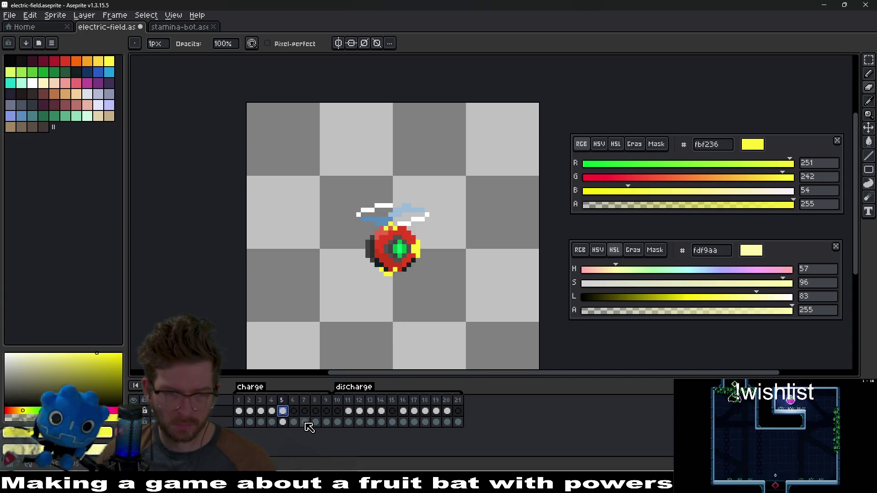
left_click(283, 411)
key("Delete")
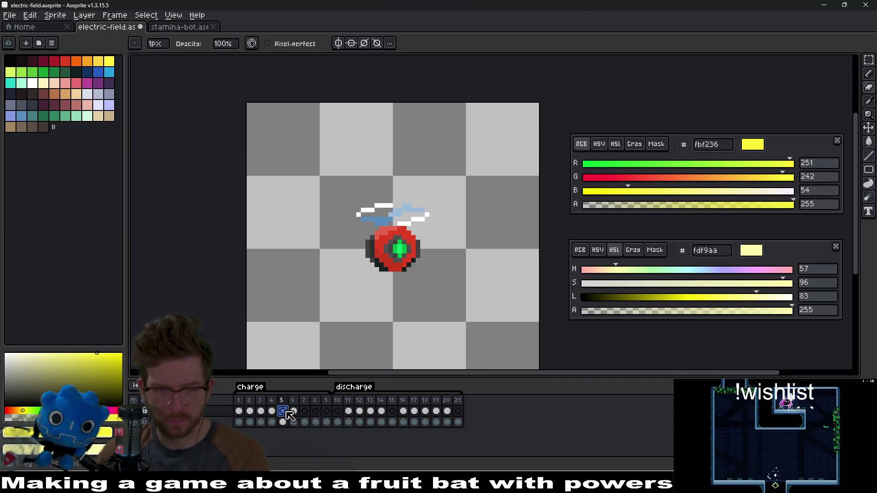
- On frame 6, paint a yellow pixel to the right of the orb
left_click(305, 411)
scroll(479, 264, "up", 3)
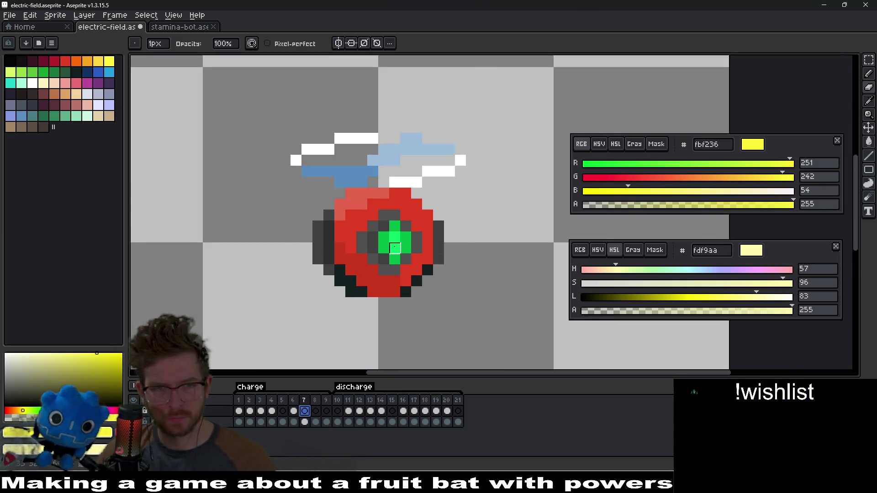
scroll(483, 272, "down", 1)
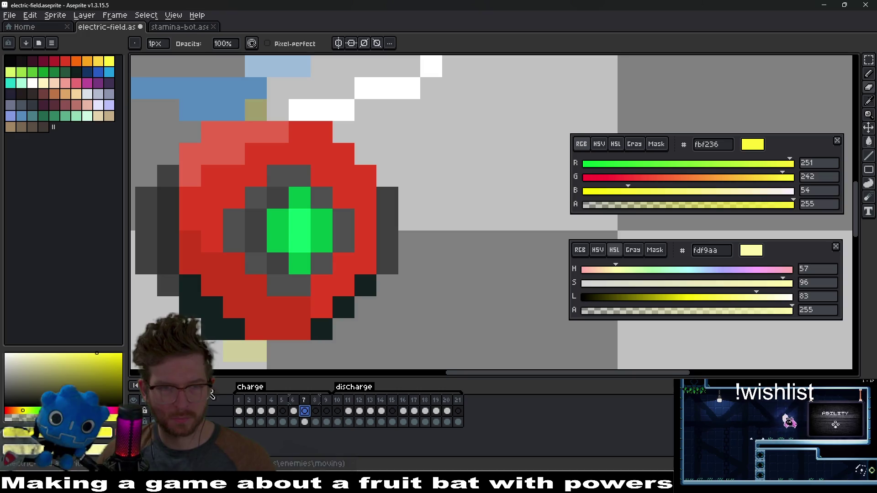
scroll(406, 261, "down", 1)
key("Left")
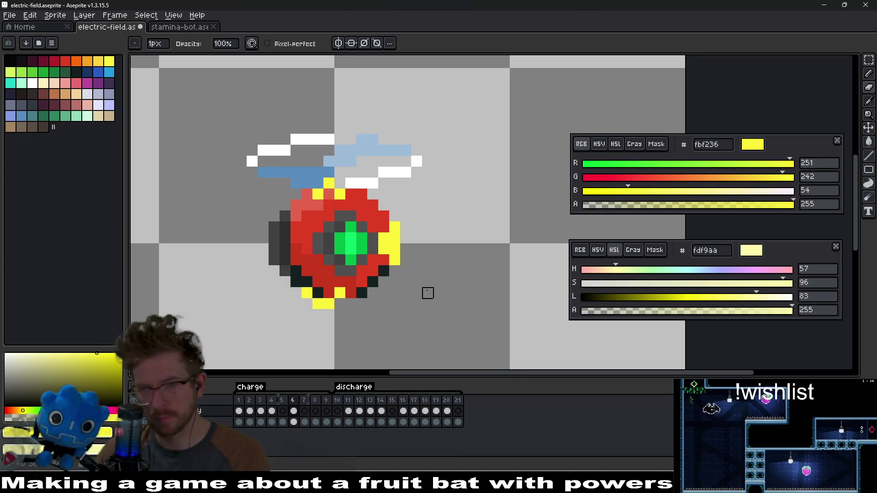
left_click(427, 249)
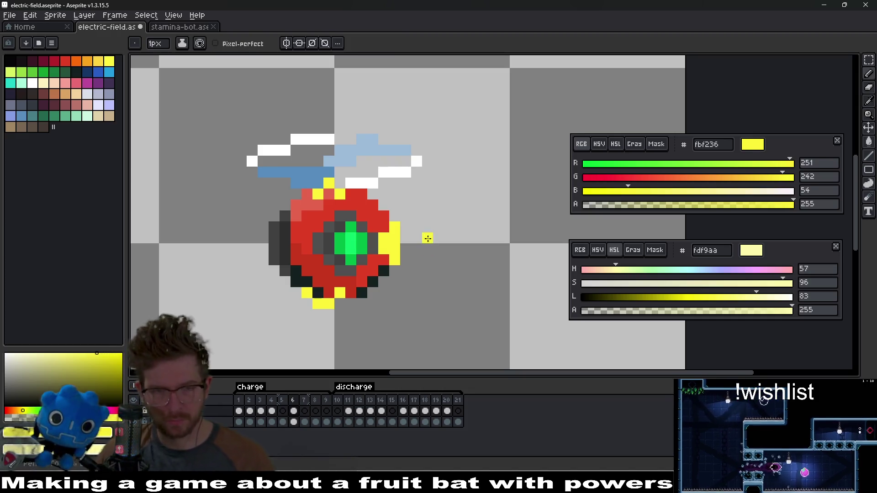
- On frame 7, paint yellow sparks below and right of the orb and over the blue wing
key("Right")
left_click(395, 280)
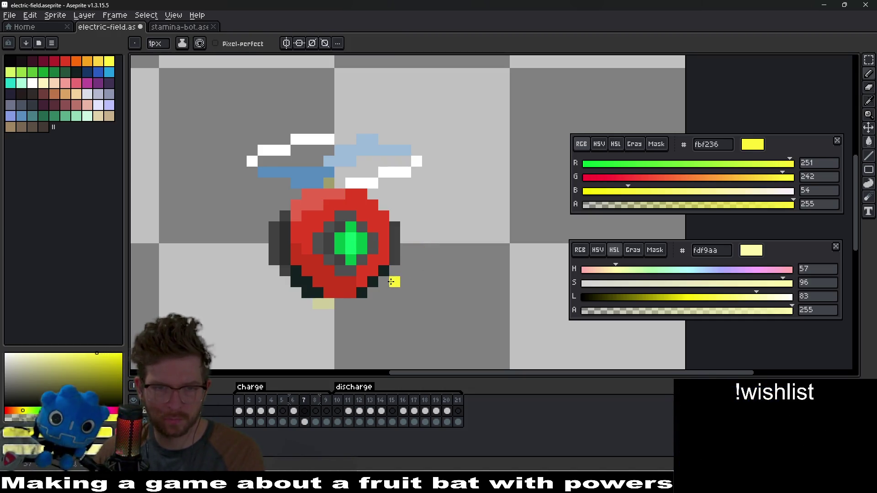
left_click(413, 275)
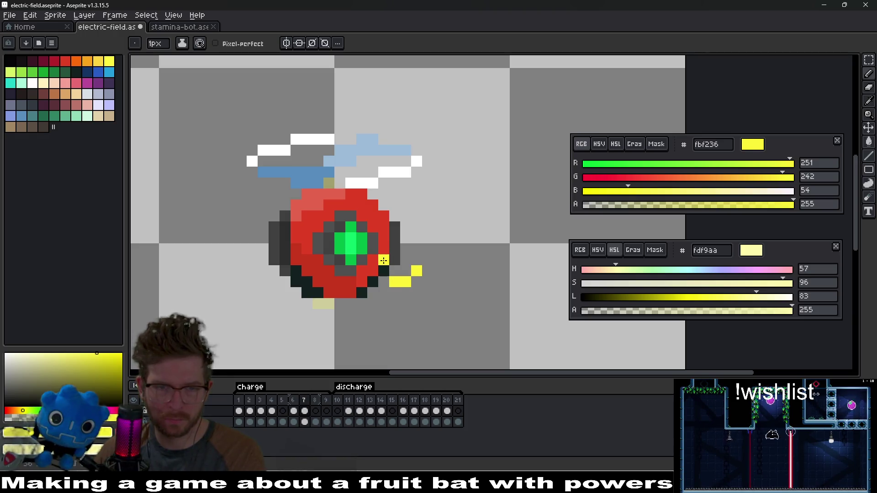
left_click_drag(394, 215, 417, 205)
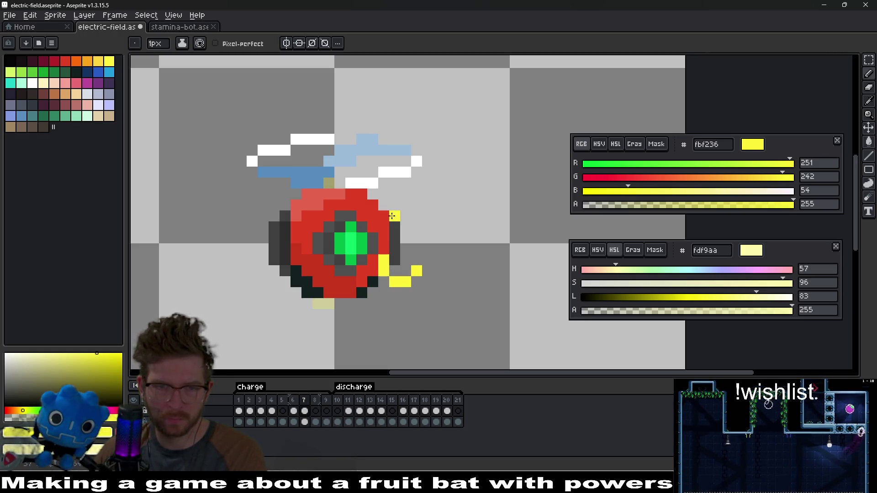
left_click(416, 227)
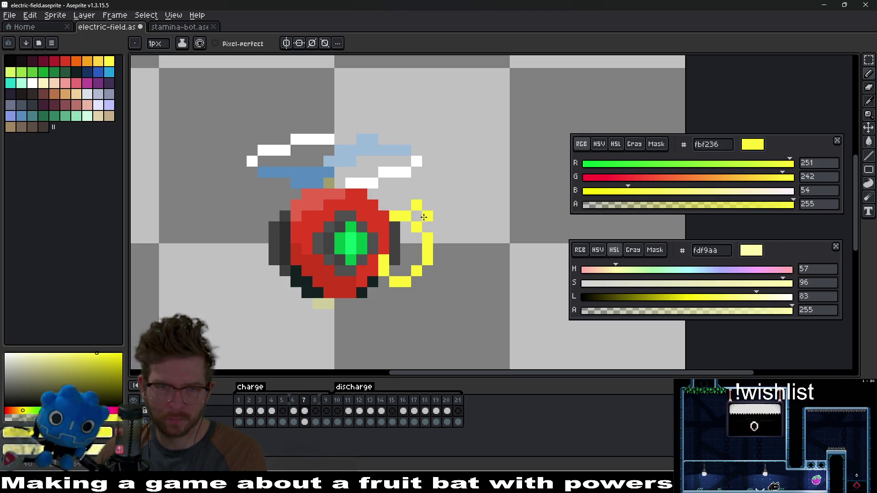
right_click(423, 211)
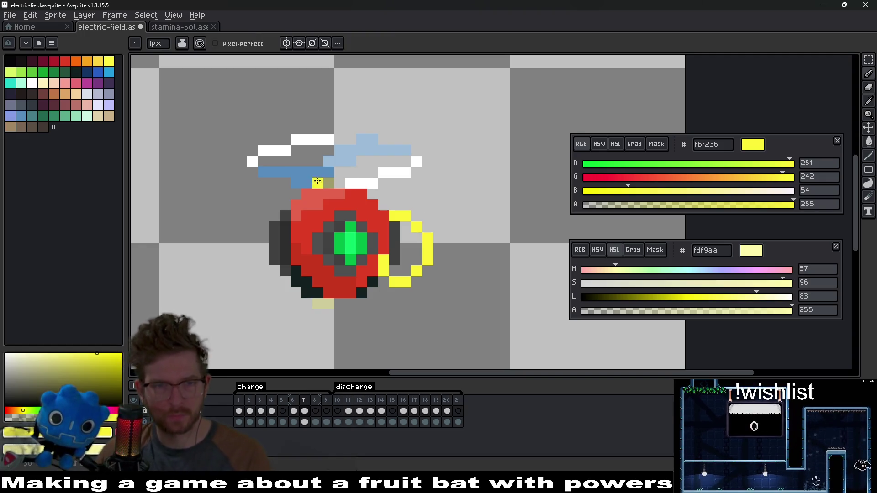
left_click_drag(307, 183, 318, 161)
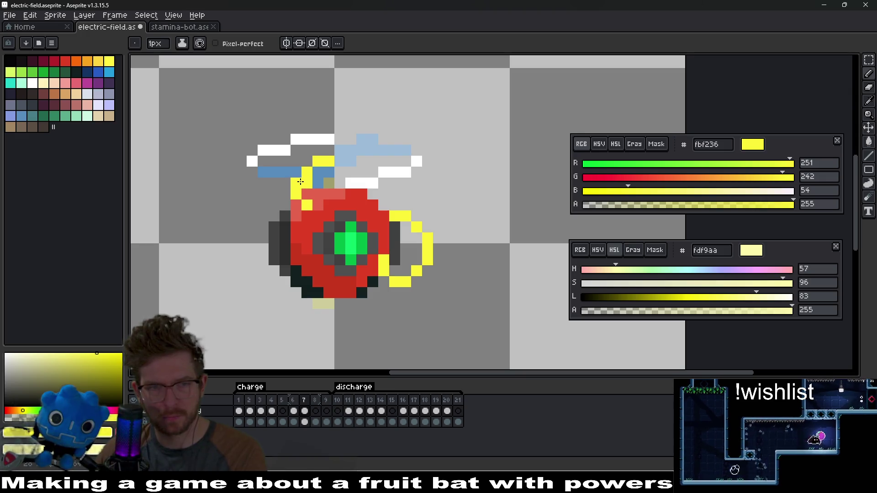
- Tidy frame 7's lower yellow arc with Pencil and Eraser, zooming out to check it
key("w")
key("b")
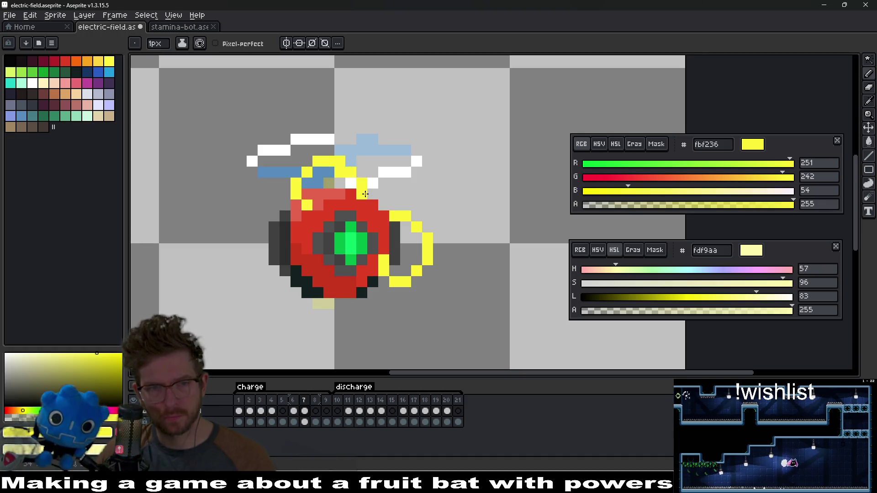
scroll(462, 209, "down", 8)
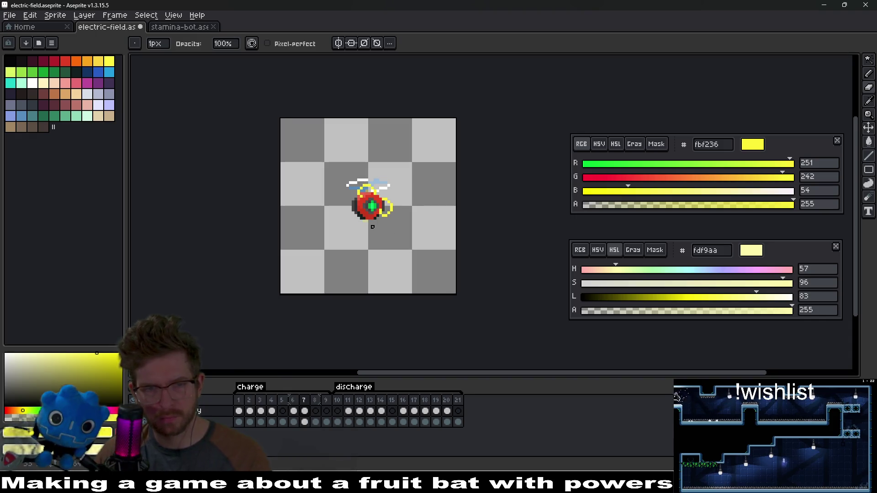
scroll(347, 231, "up", 4)
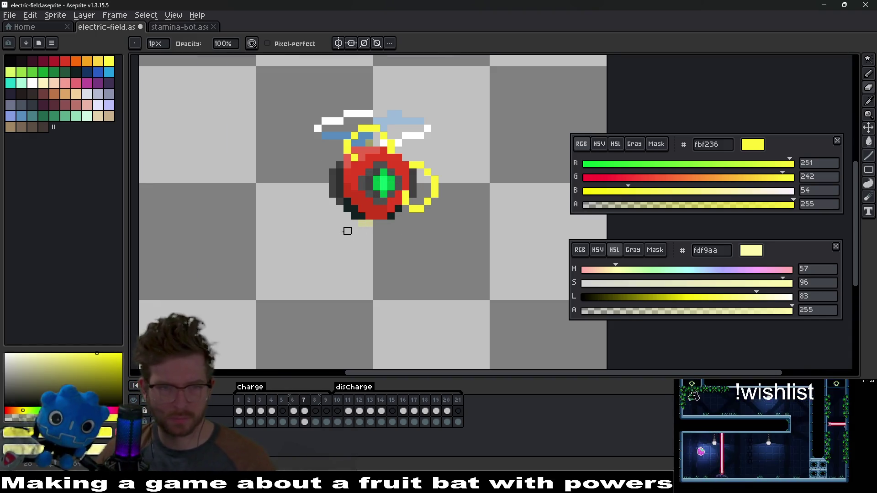
key("b")
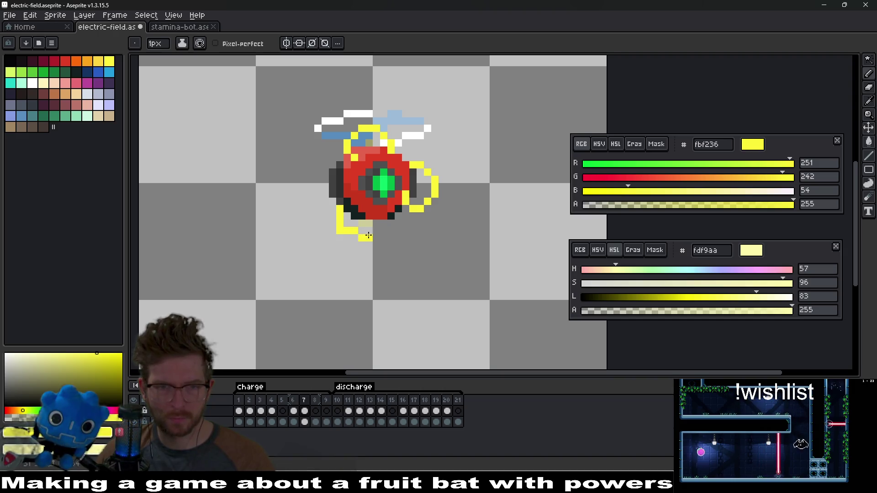
key("e")
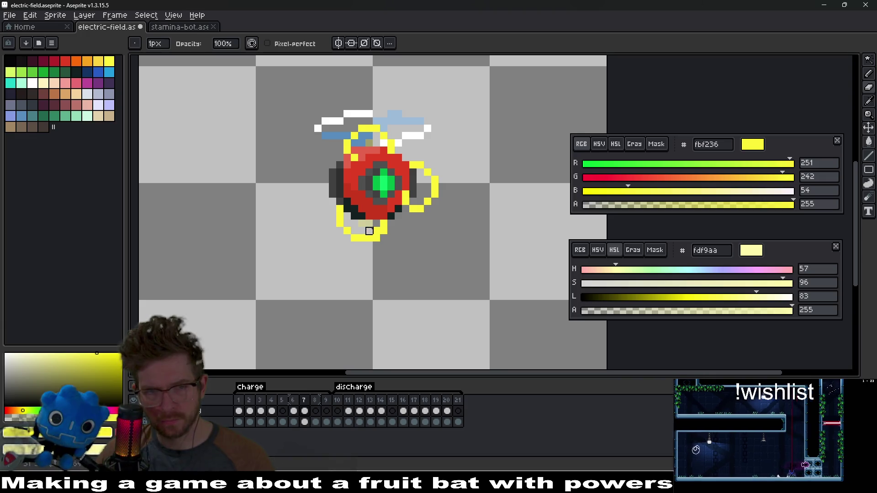
key("b")
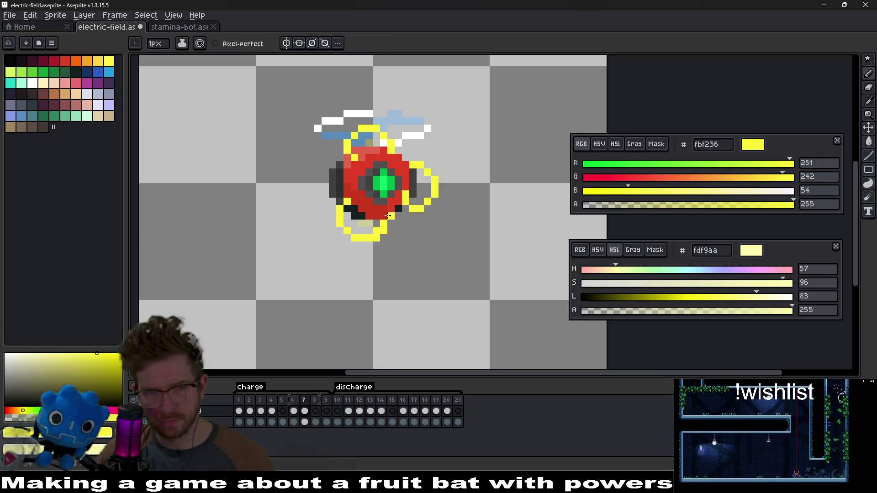
key("e")
key("b")
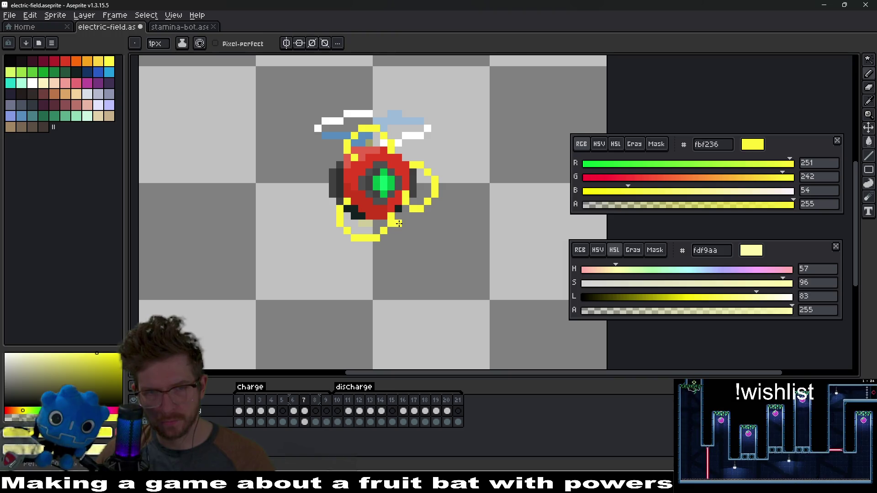
scroll(428, 229, "down", 3)
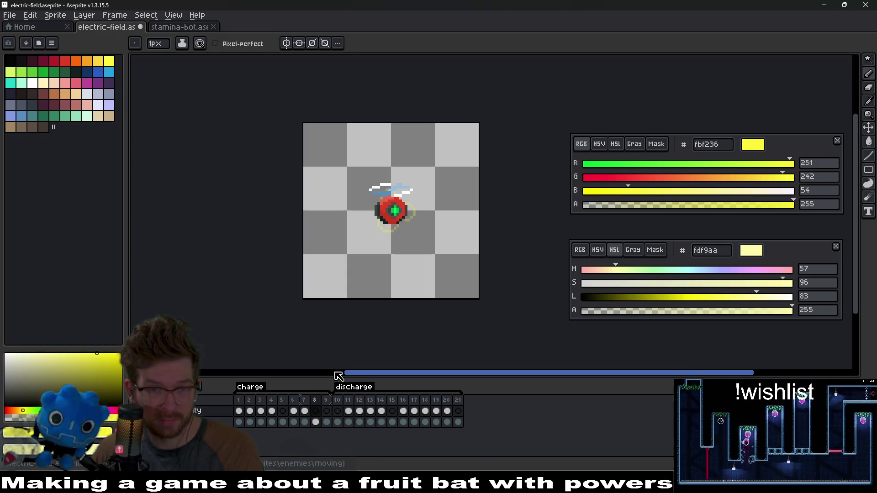
scroll(396, 199, "up", 3)
- On frame 8, draw yellow arcs below the orb's left side and around its right side, undoing stray pixels
key("period")
left_click_drag(395, 198, 309, 258)
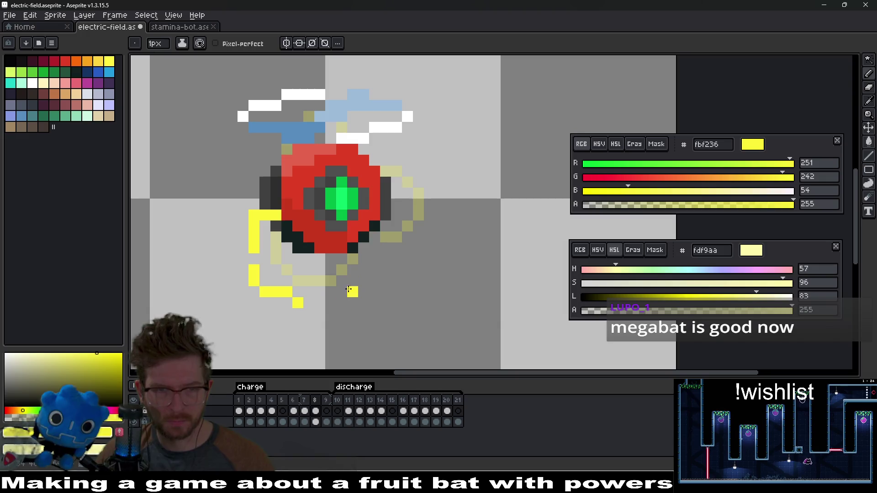
left_click_drag(360, 278, 322, 306)
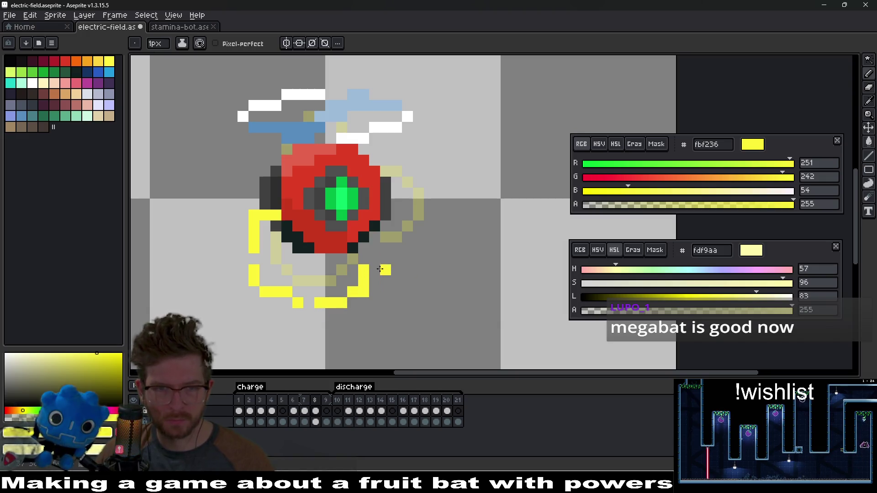
left_click_drag(419, 172, 363, 149)
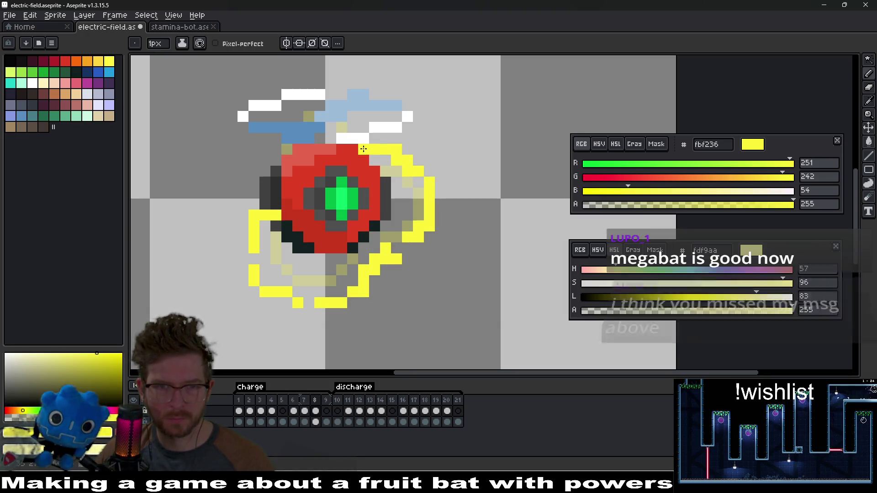
left_click_drag(411, 238, 393, 247)
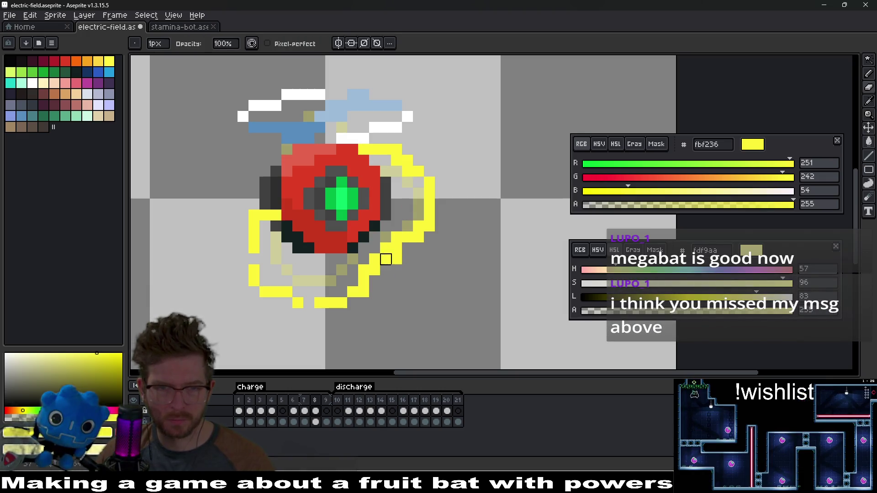
left_click(386, 248)
key("g")
key("ctrl+z")
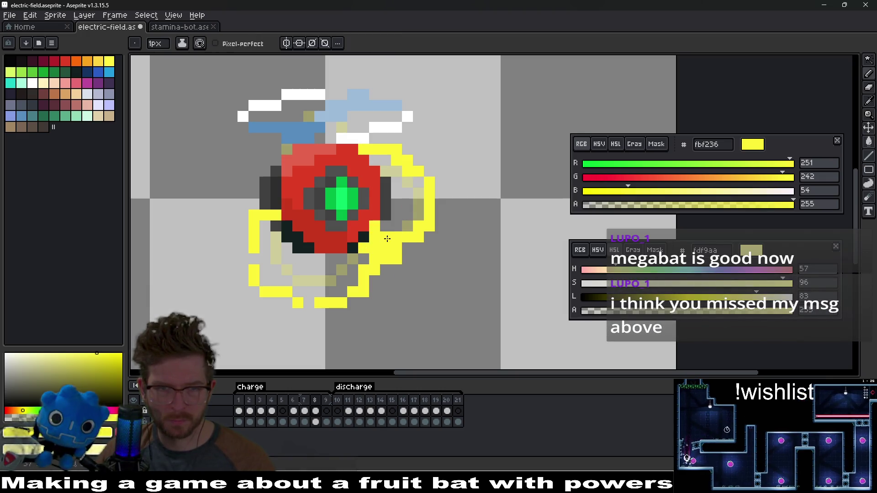
key("b")
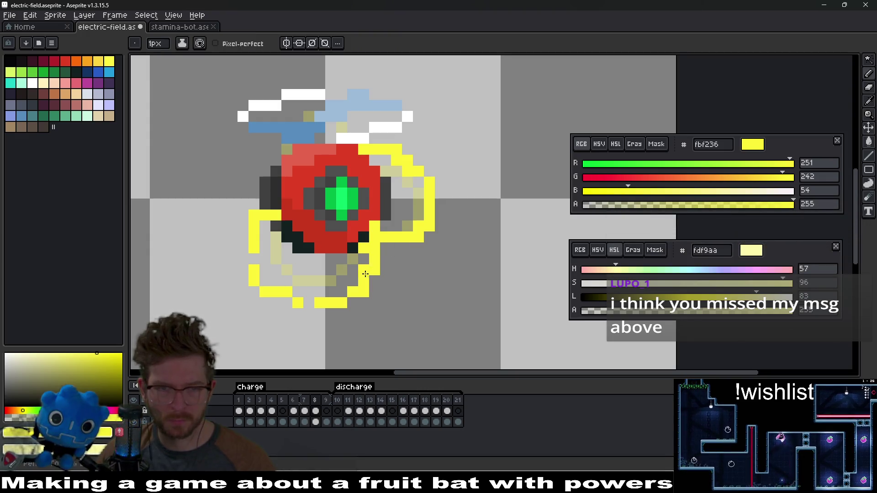
key("ctrl+z")
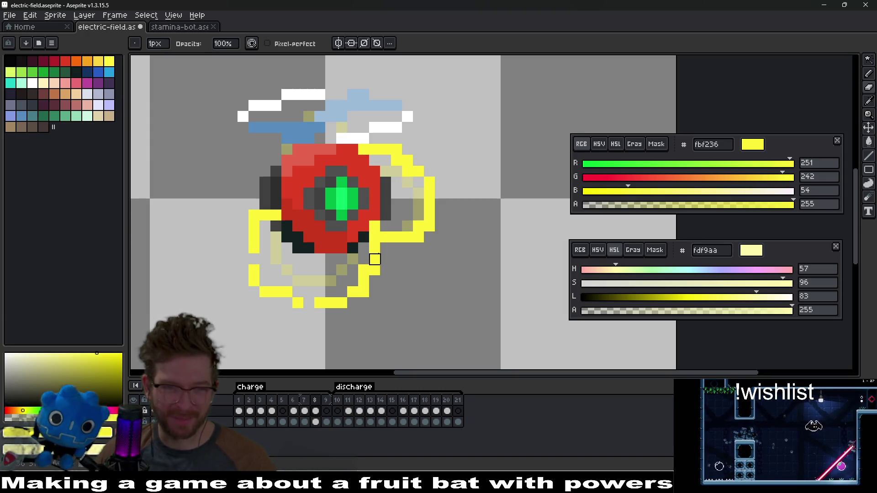
- Fill gaps in the bottom row and left edge of the yellow ring, and erase stray lower-right and upper-right pixels
left_click(312, 304)
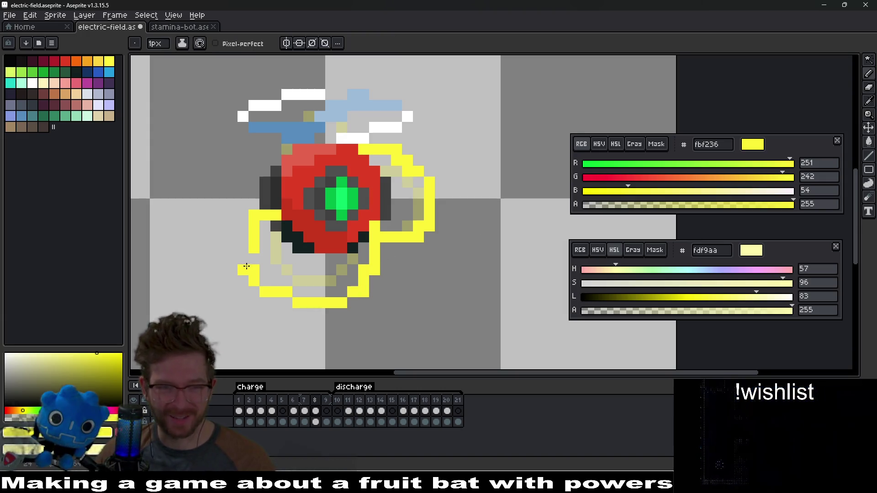
left_click(254, 259)
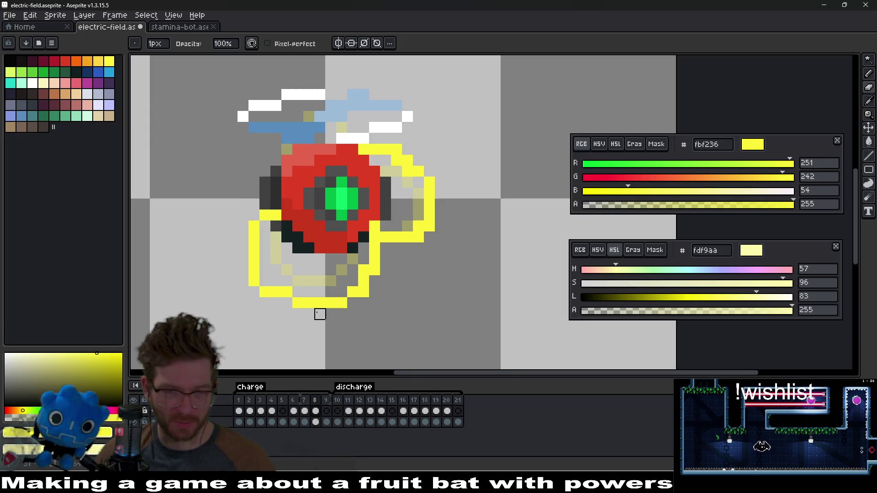
key("g")
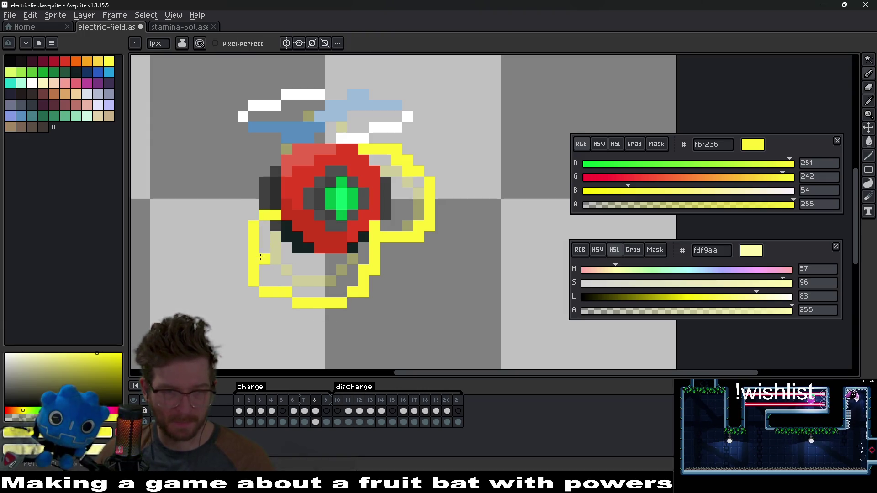
key("b")
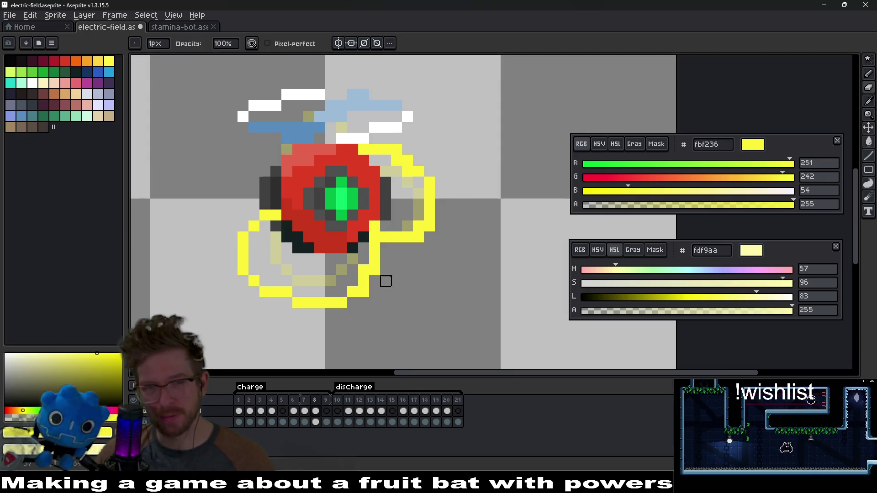
key("g")
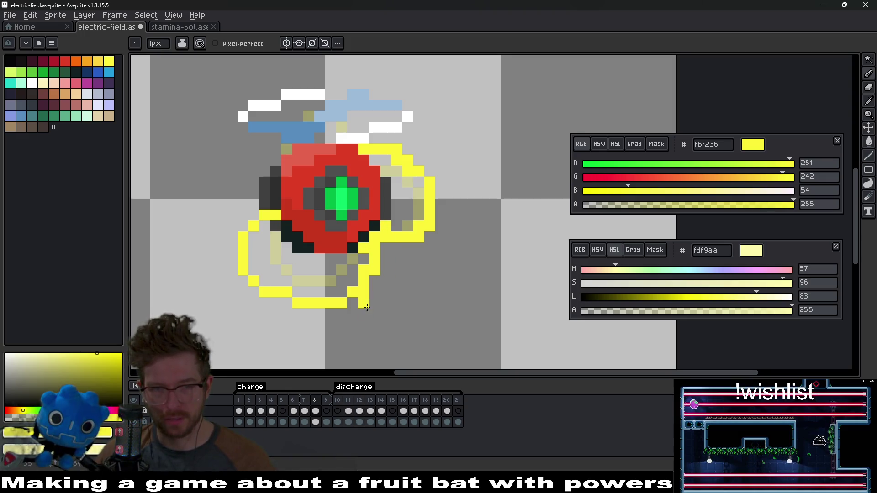
key("b")
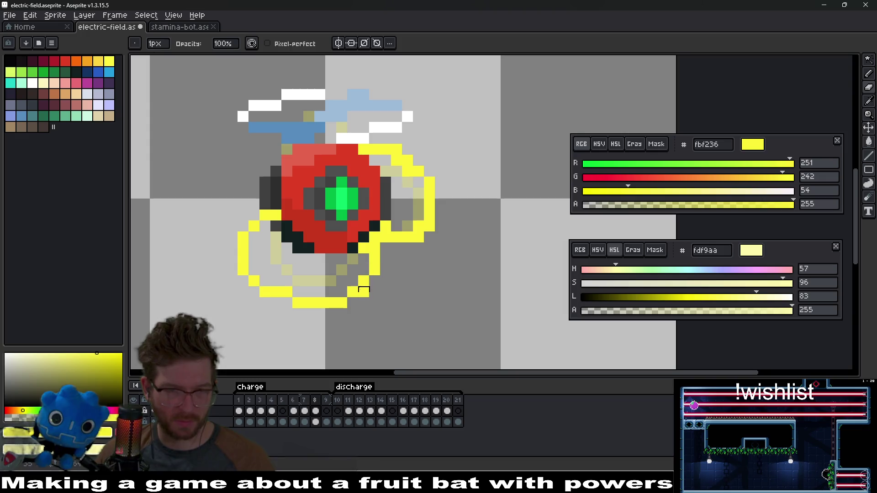
scroll(361, 290, "down", 3)
scroll(465, 236, "up", 4)
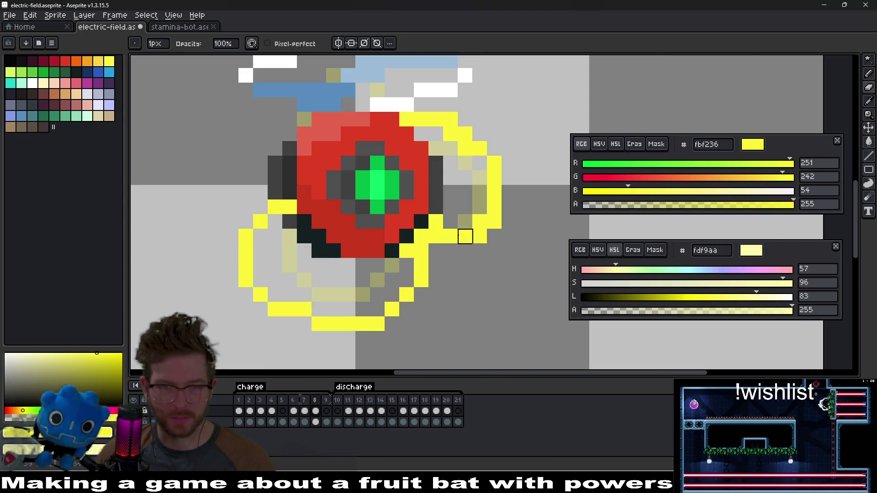
left_click_drag(465, 236, 408, 272)
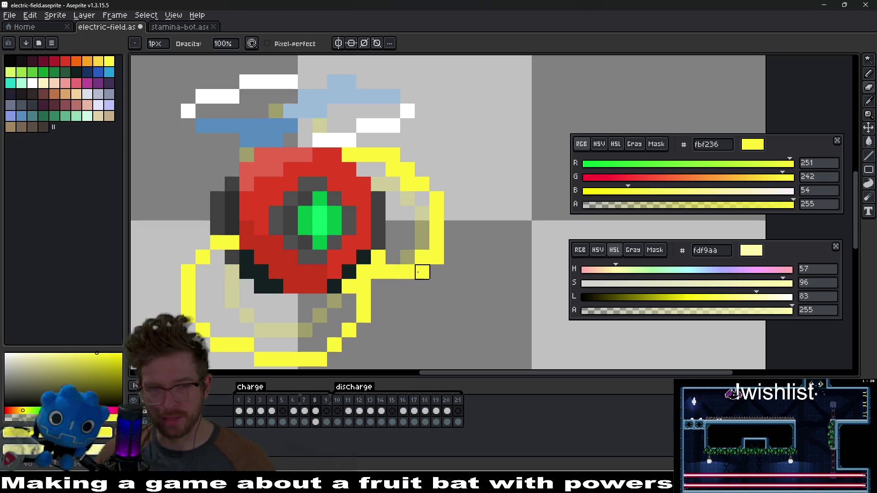
right_click(421, 256)
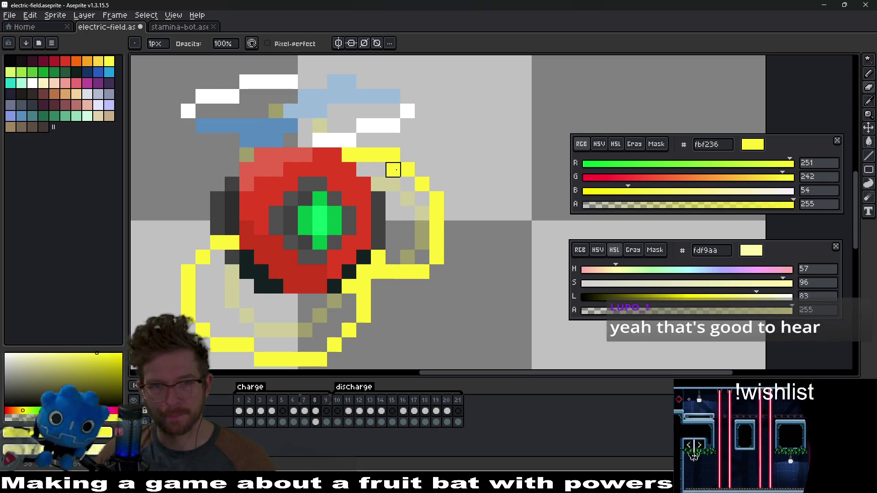
right_click(392, 170)
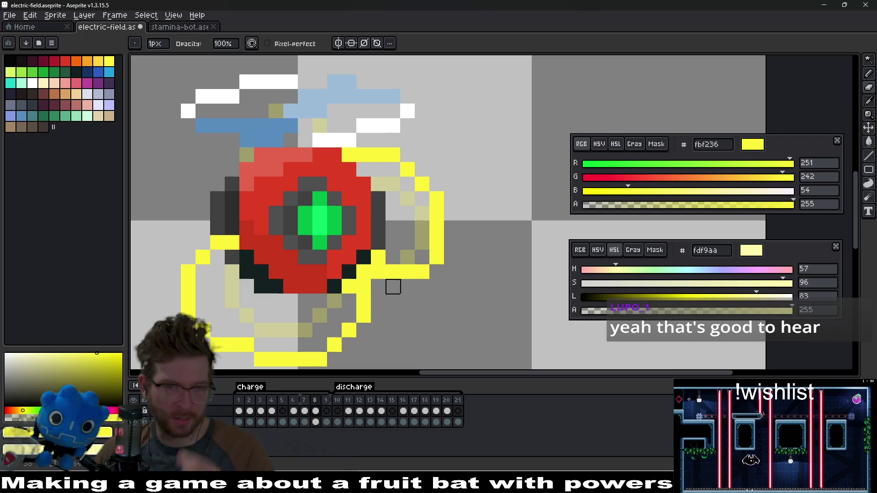
- Draw a yellow arc over the top of the orb, joined by pixels on its upper-left edge
mouse_move(376, 274)
left_mouse_down()
mouse_move(383, 214)
mouse_move(397, 229)
mouse_move(383, 229)
mouse_move(383, 215)
left_mouse_up()
scroll(428, 244, "down", 1)
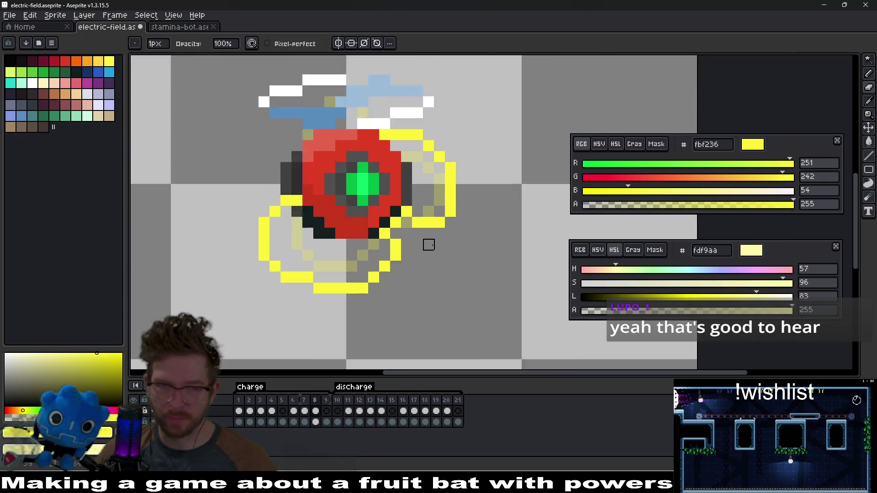
scroll(428, 244, "down", 3)
scroll(378, 201, "up", 3)
left_click(364, 234)
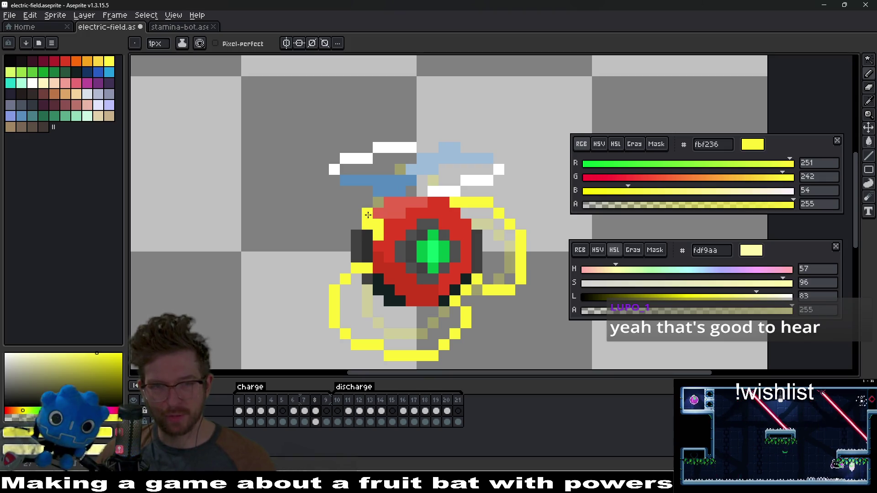
left_click(367, 214)
mouse_move(362, 184)
left_mouse_down()
mouse_move(379, 170)
mouse_move(431, 189)
mouse_move(433, 203)
left_mouse_up()
left_click(407, 168)
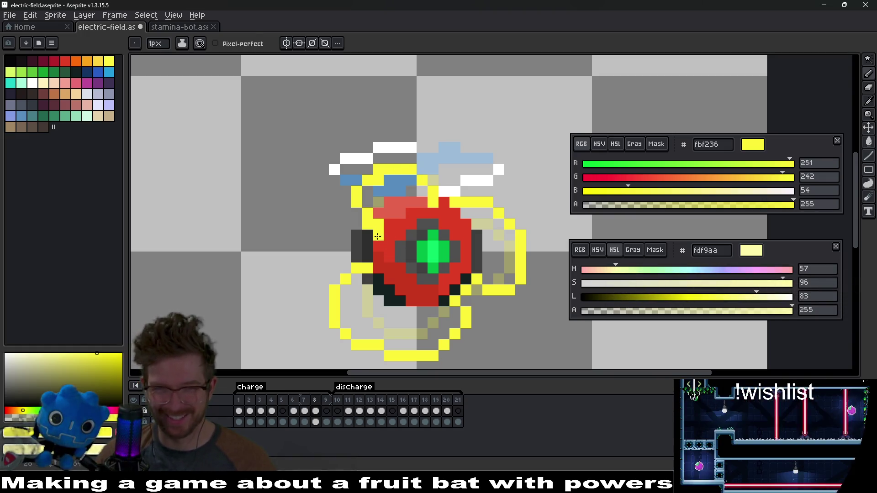
key("b")
left_click(378, 236)
scroll(367, 213, "down", 4)
scroll(401, 253, "up", 3)
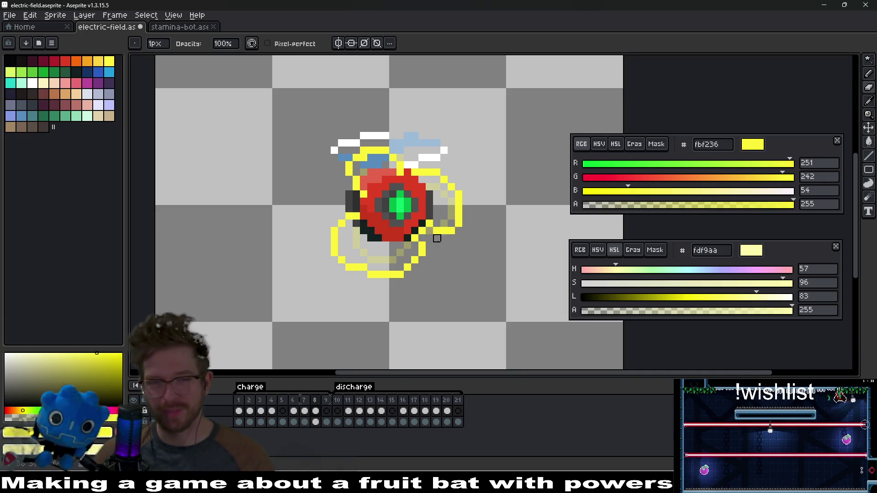
scroll(437, 239, "down", 4)
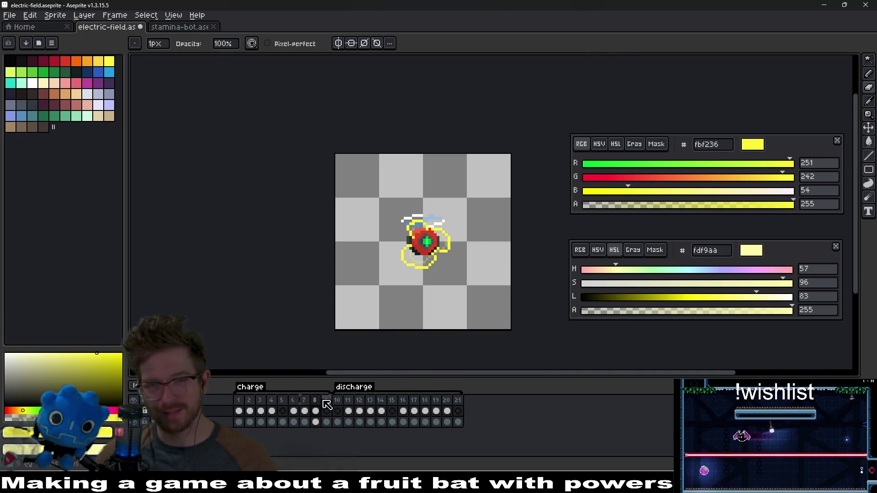
scroll(424, 248, "up", 4)
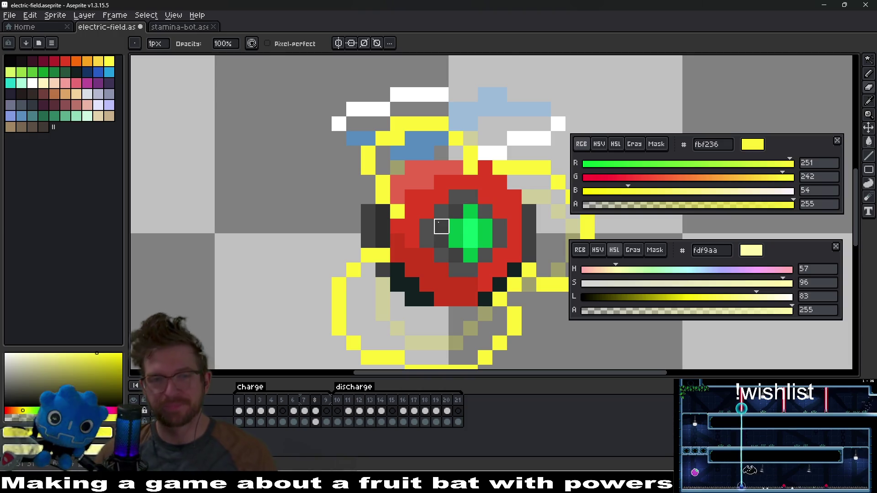
scroll(441, 226, "down", 3)
scroll(426, 189, "up", 3)
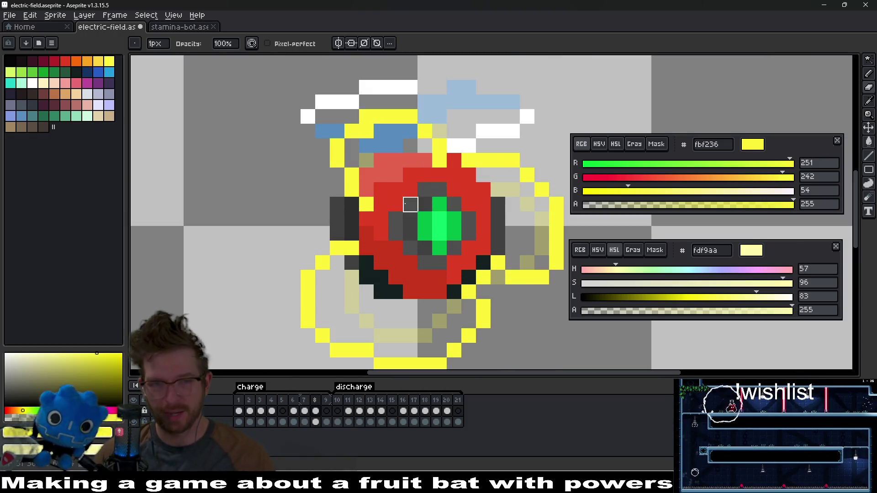
scroll(425, 176, "down", 3)
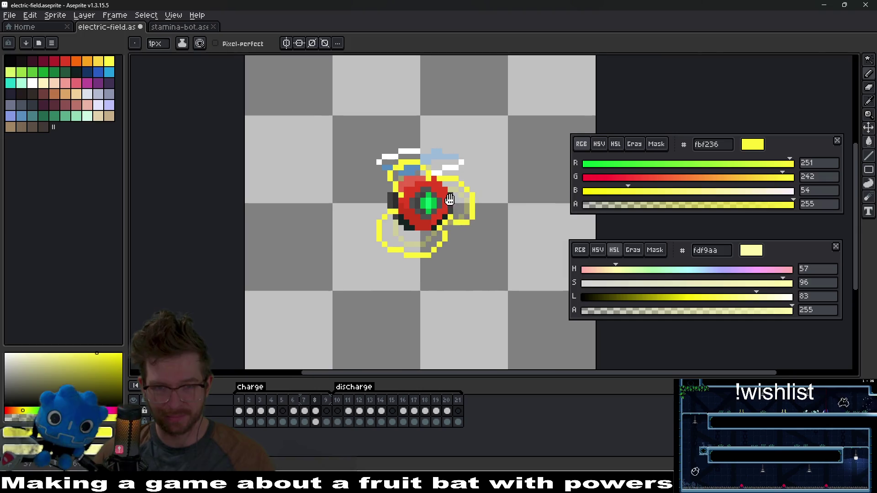
scroll(392, 190, "up", 3)
scroll(395, 194, "down", 4)
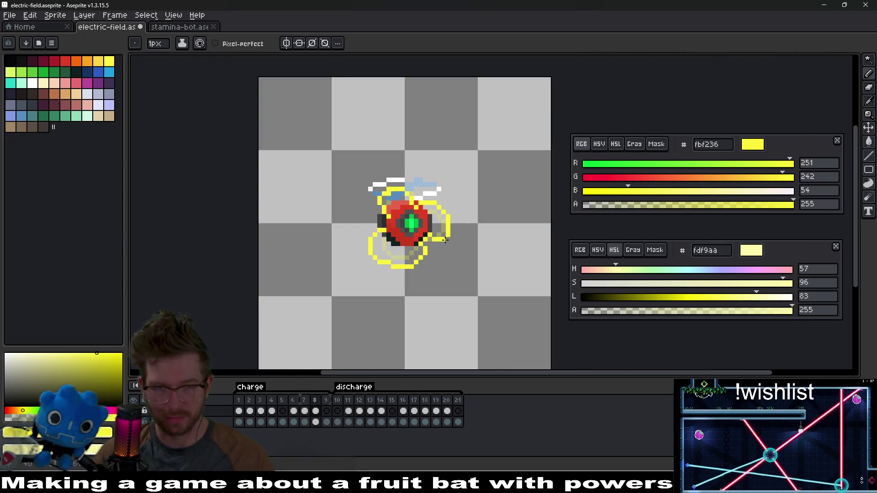
scroll(382, 308, "down", 1)
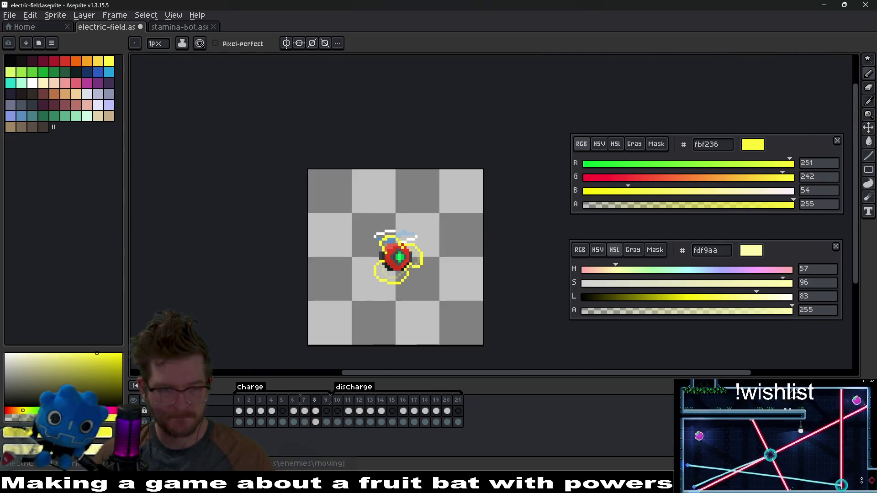
key("Return")
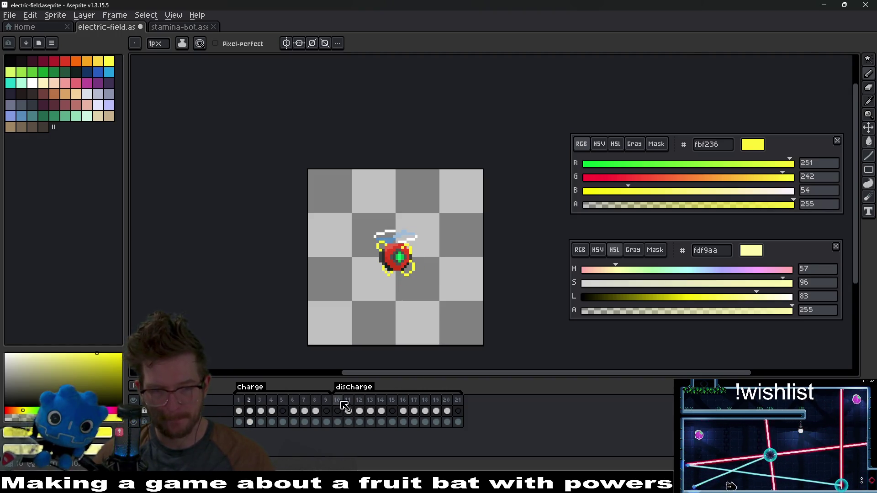
left_click(326, 401)
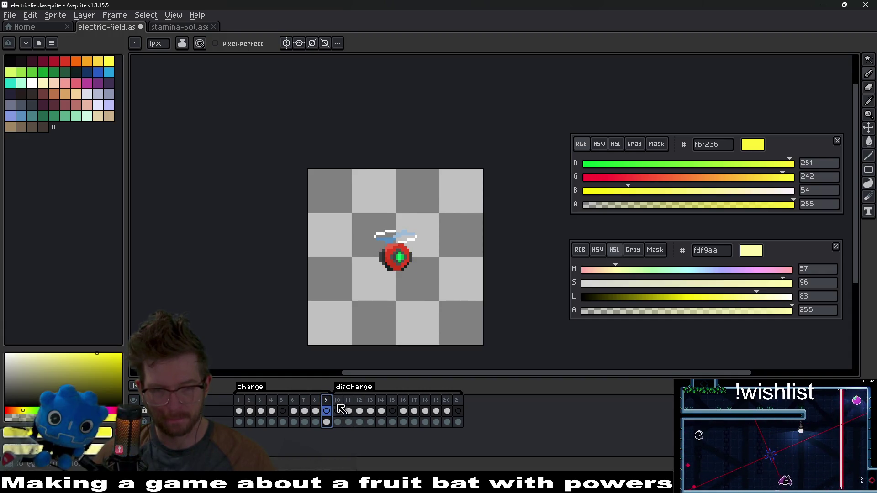
left_click(304, 411)
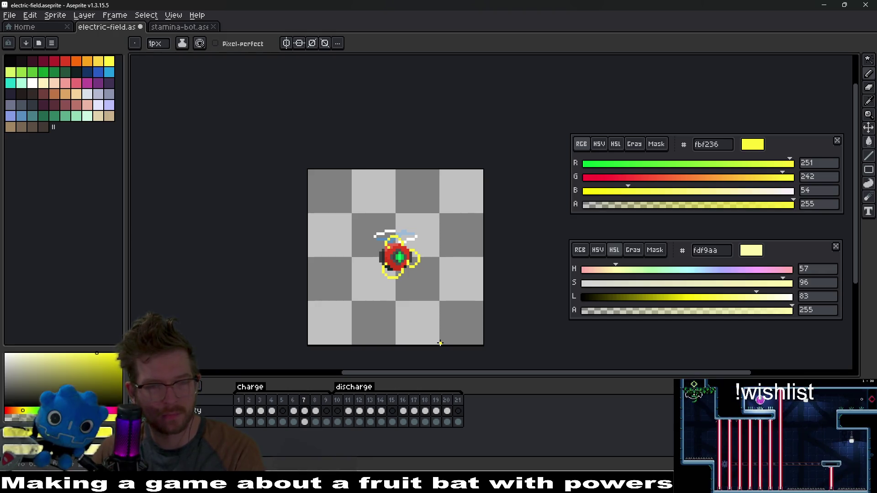
scroll(426, 258, "up", 2)
scroll(377, 259, "up", 2)
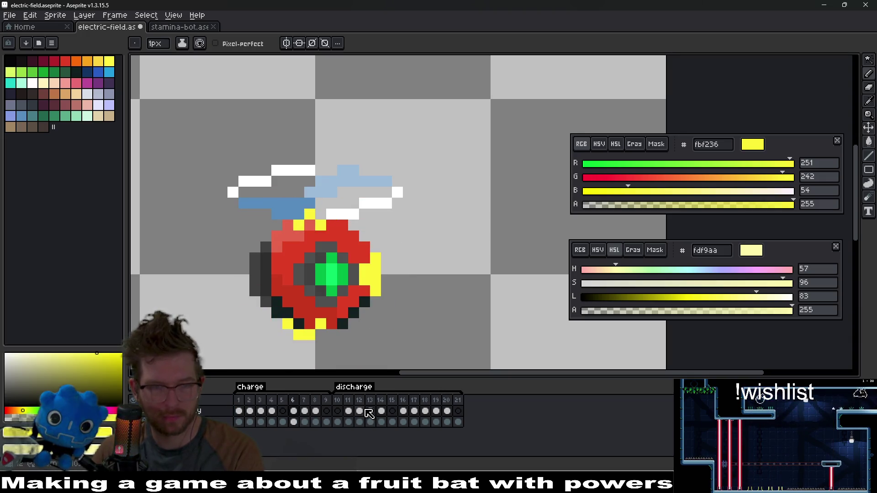
left_click(326, 411)
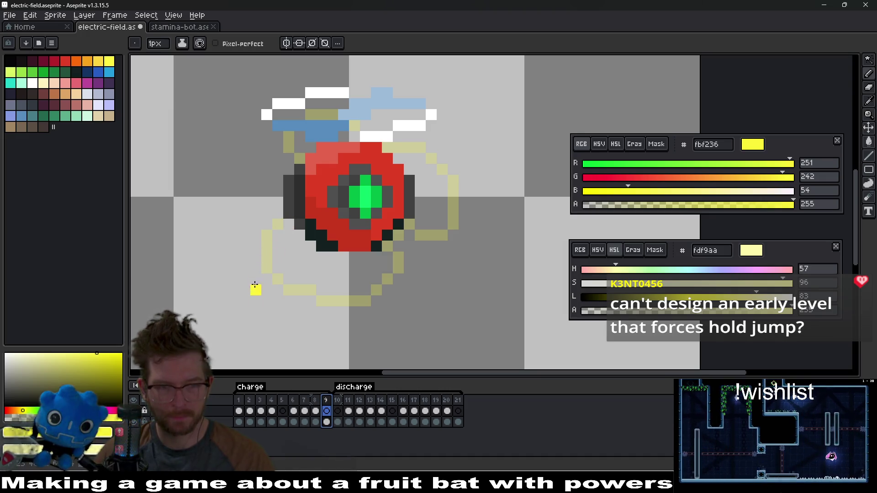
- Dot yellow sparks along the orb's left, lower and top edges and among the top-left white wisps
left_click(289, 223)
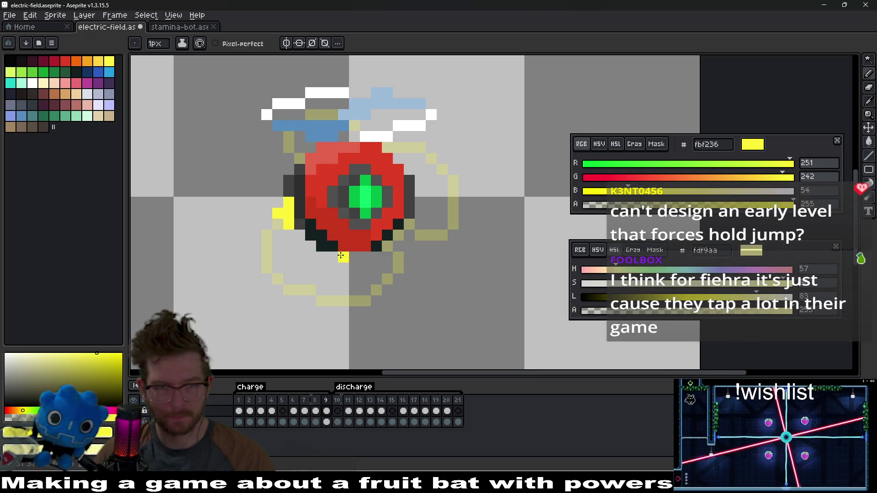
left_click(297, 233)
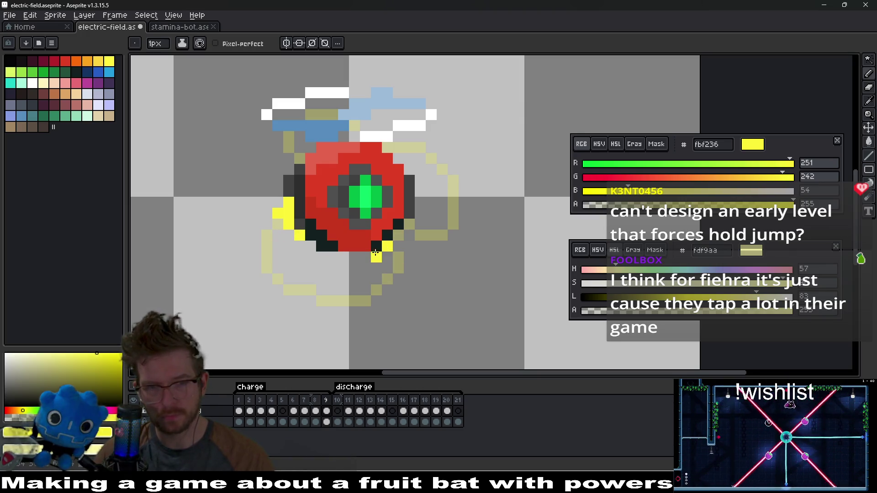
left_click_drag(397, 234, 414, 202)
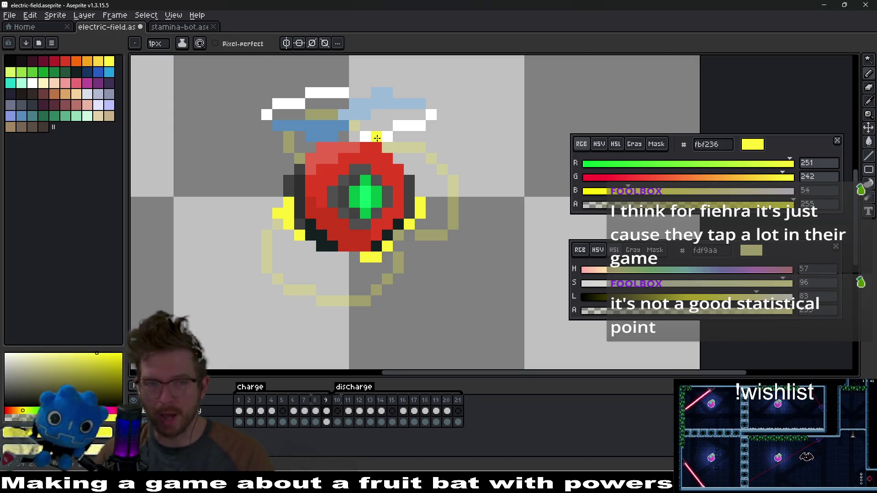
left_click(299, 170)
left_click_drag(354, 147, 365, 148)
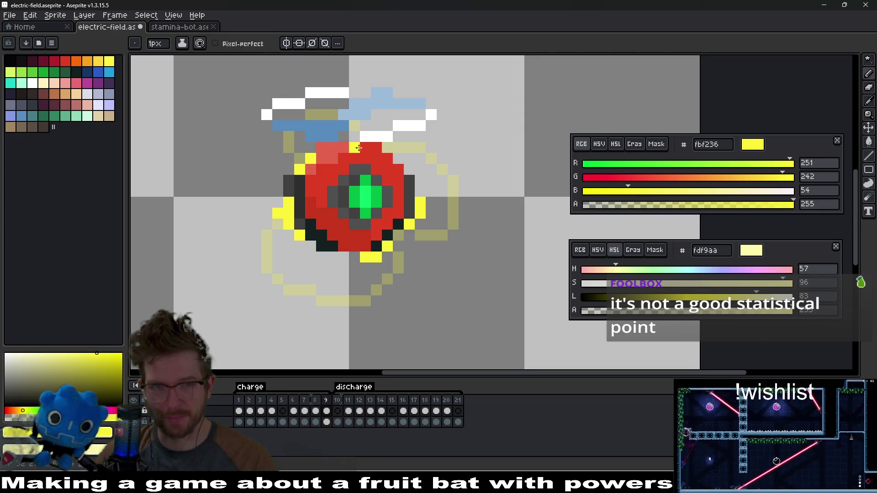
left_click(416, 230)
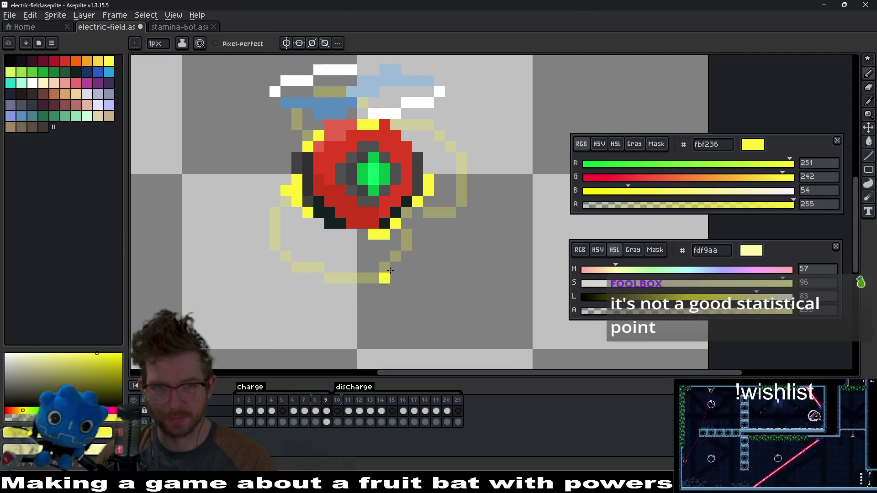
left_click(320, 118)
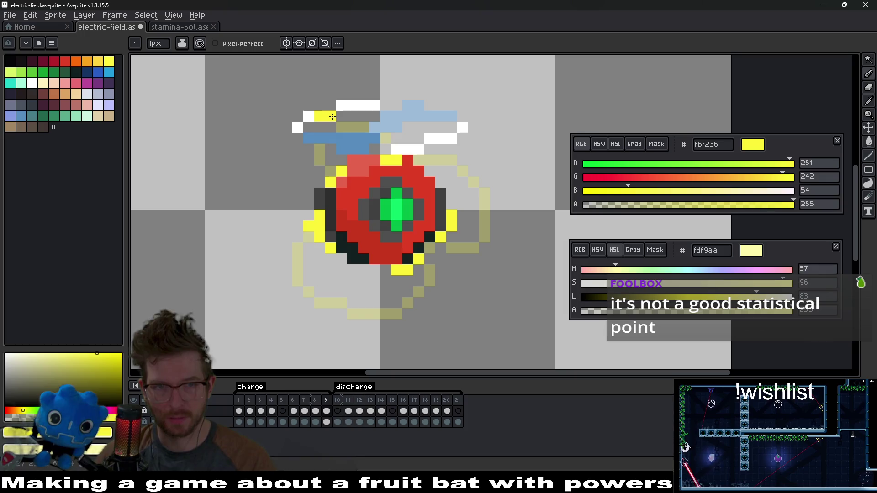
left_click(308, 127)
- Scatter yellow sparks along the right arc path and the ring's bottom and lower left, undoing misplaced ones
left_click(493, 184)
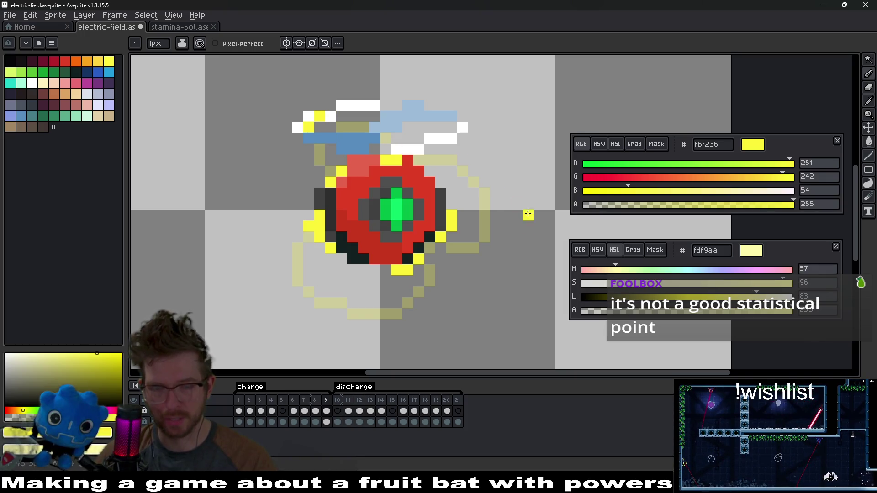
left_click(506, 204)
left_click(506, 181)
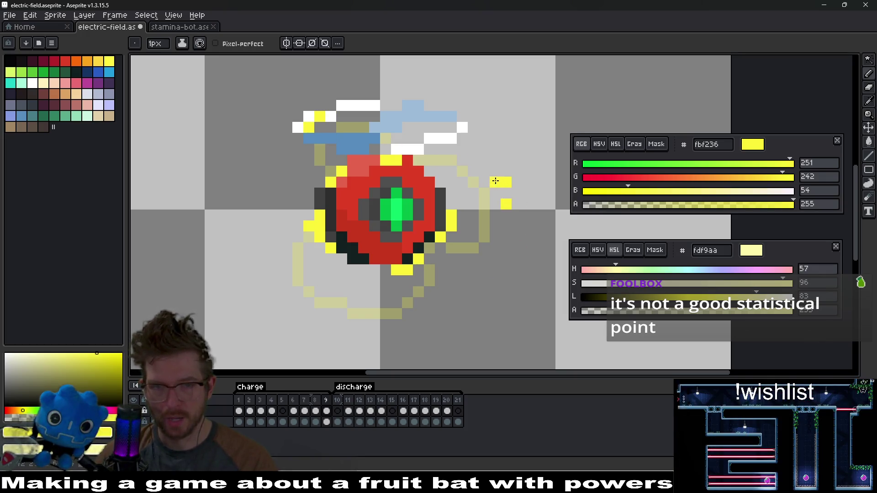
left_click(484, 171)
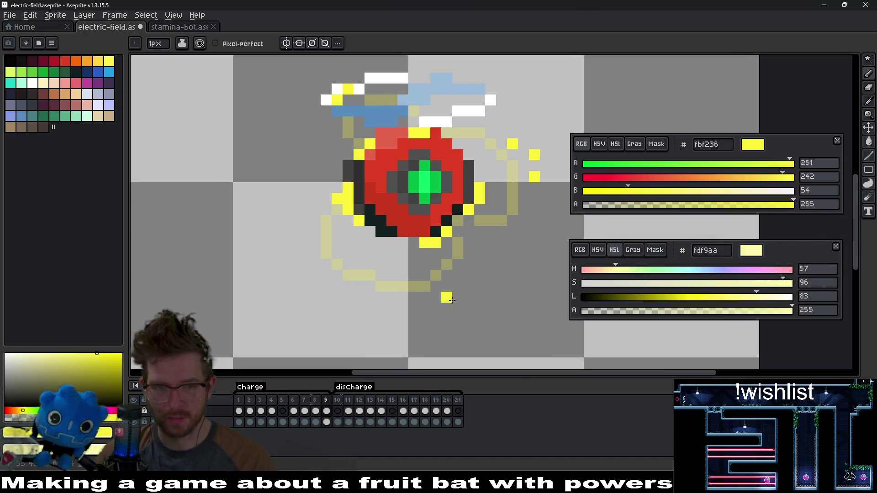
key("ctrl+z")
left_click(532, 146)
key("ctrl+z")
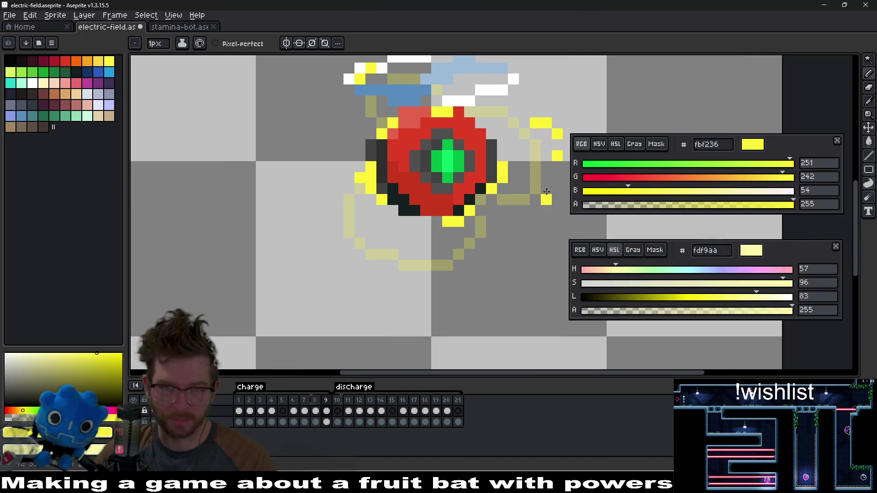
left_click(451, 272)
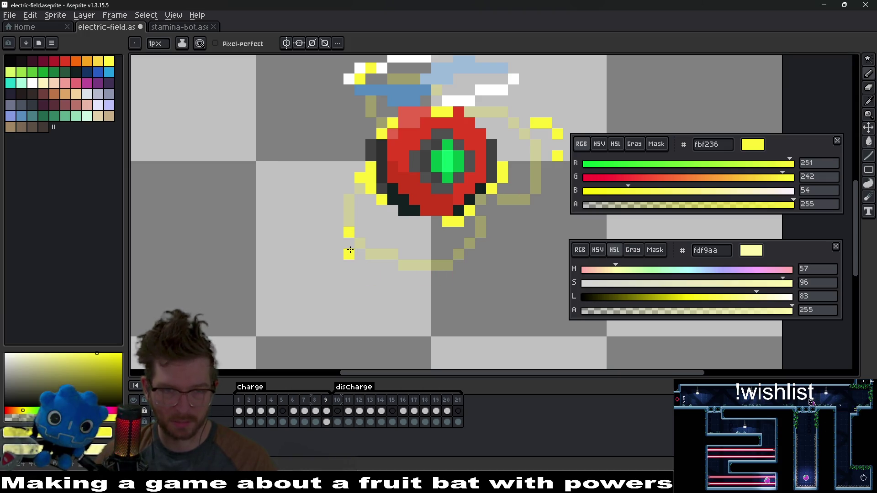
key("ctrl+z")
key("ctrl+z")
left_click(345, 244)
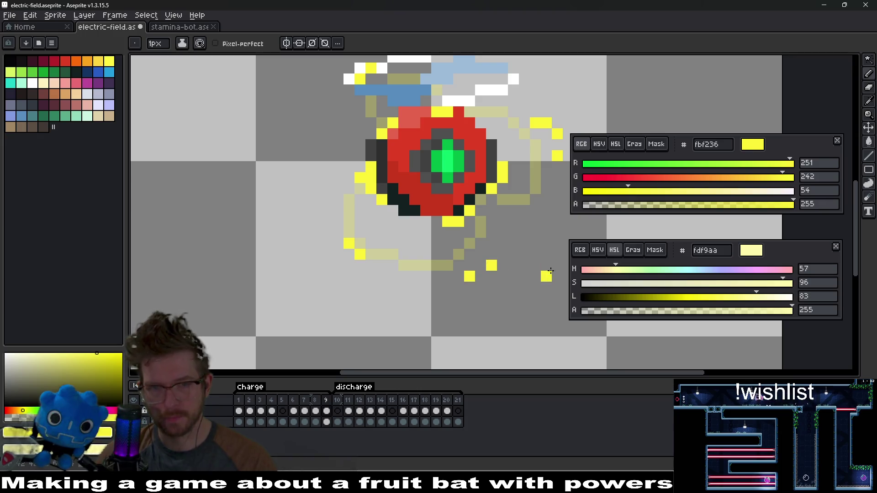
left_click_drag(551, 271, 489, 299)
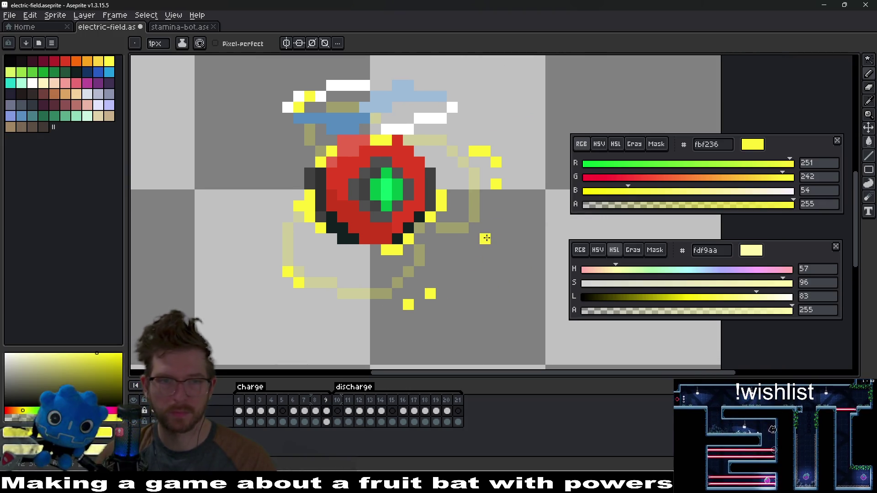
scroll(422, 219, "down", 3)
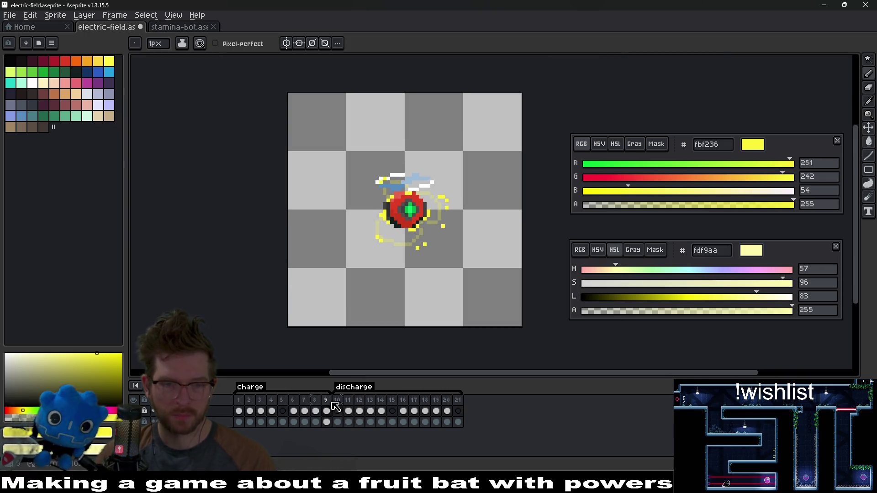
- Add a frame after frame 9, then preview the animation and stop on frame 5
key("alt+n")
key("Delete")
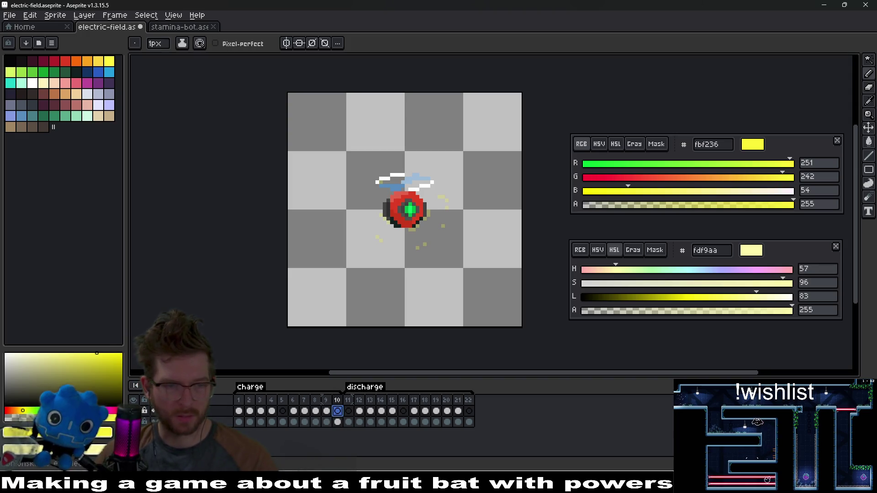
key("Return")
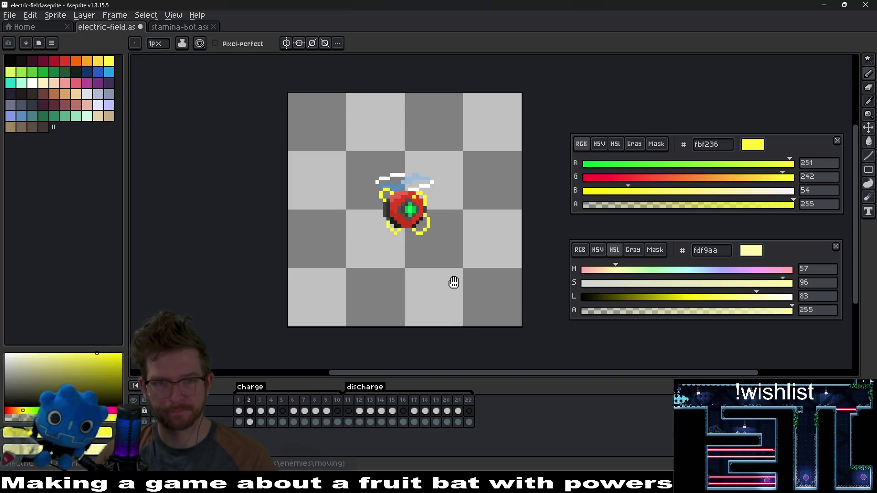
scroll(486, 266, "down", 3)
left_click_drag(515, 267, 439, 260)
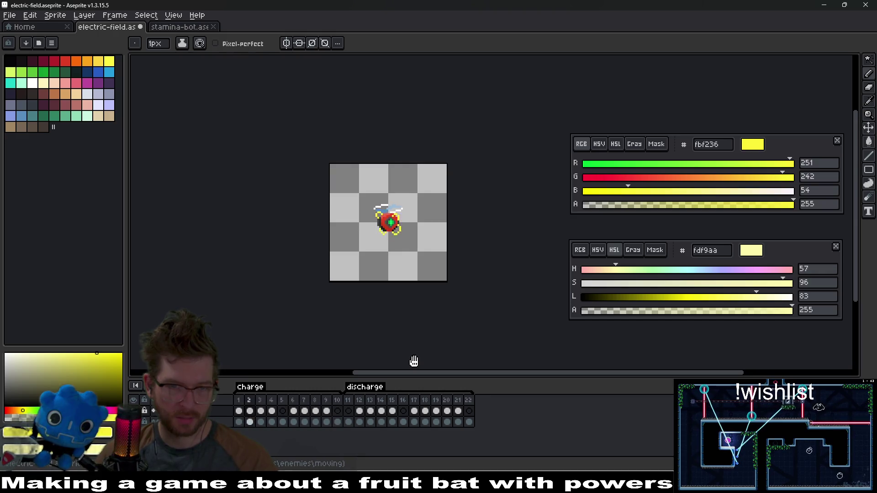
left_click(283, 409)
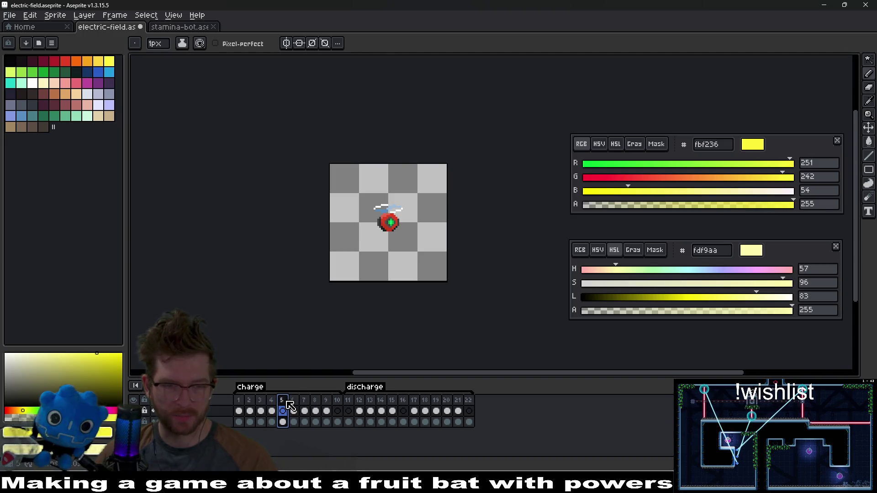
- Insert four empty frames after frame 5 and paint two yellow pixels at the orb's upper right on frame 6
key("alt+b")
key("alt+b")
key("alt+b")
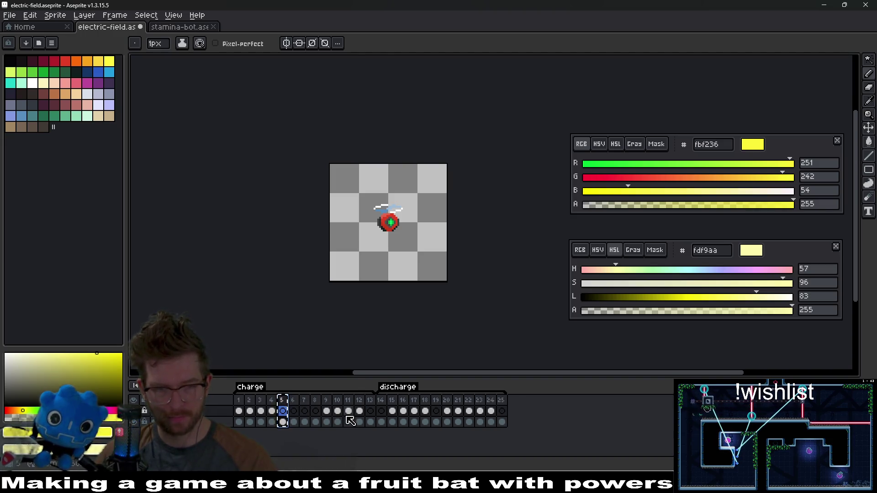
left_click(273, 411)
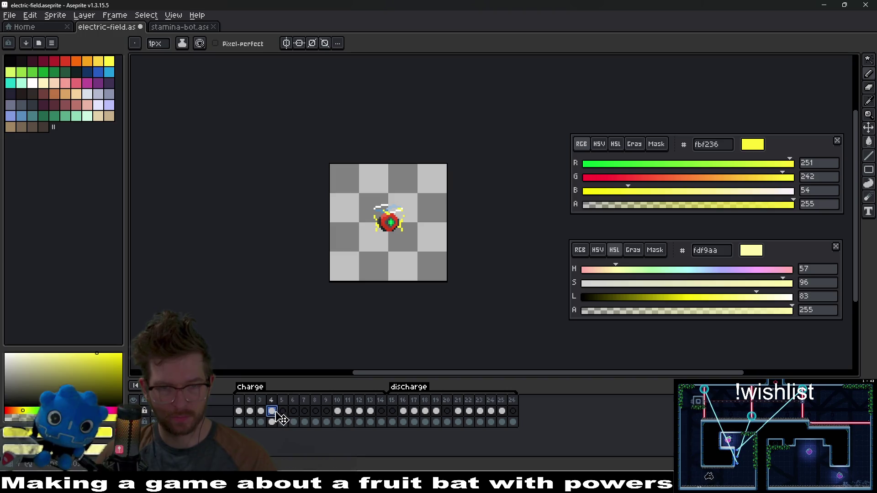
left_click(294, 411)
scroll(401, 229, "up", 2)
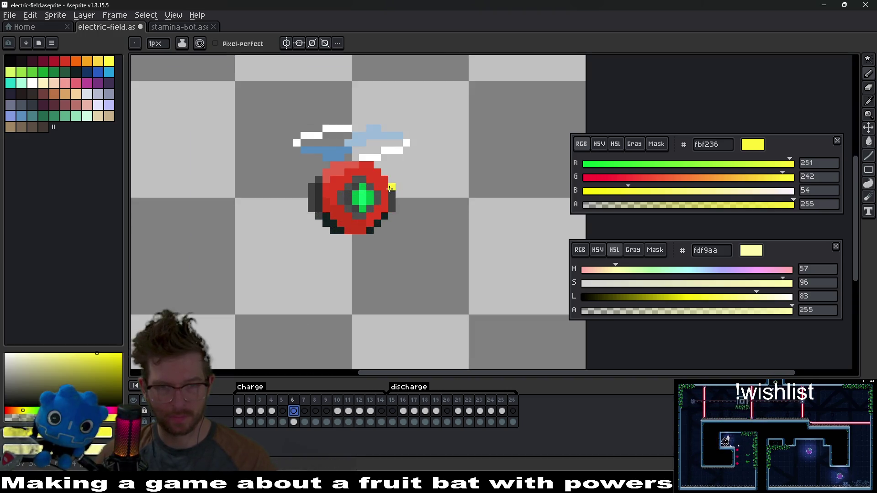
scroll(390, 188, "up", 2)
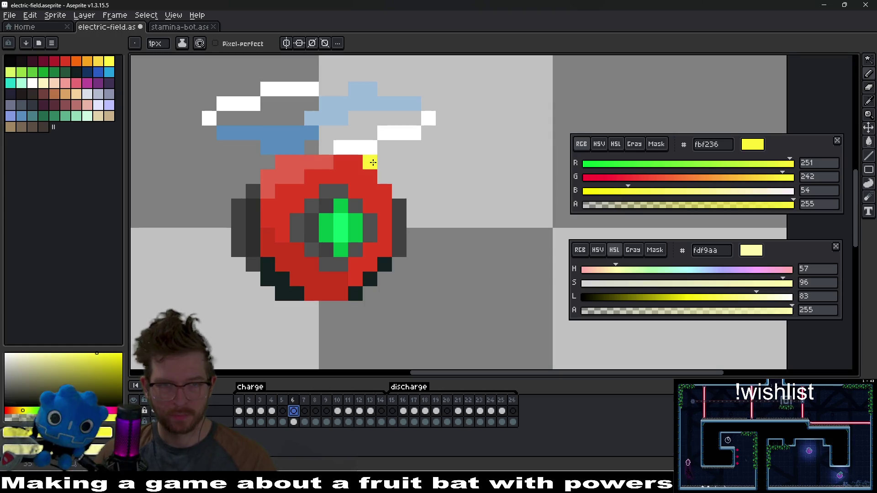
left_click_drag(373, 163, 389, 183)
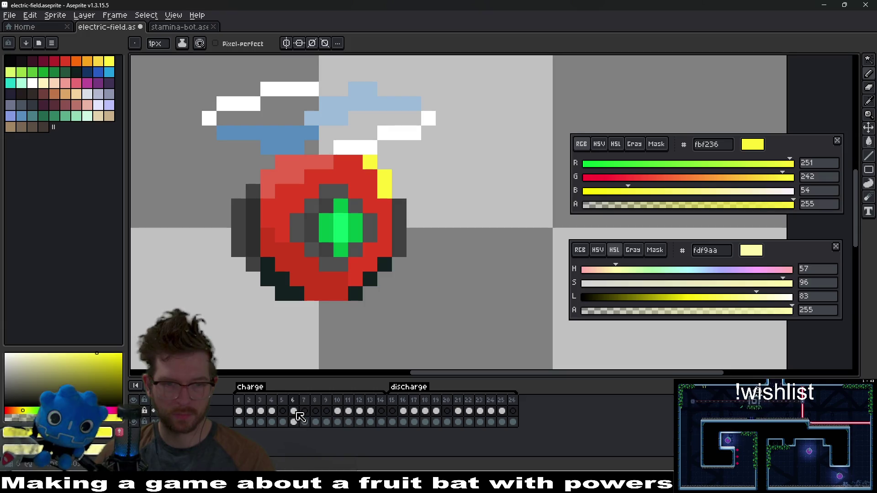
- On frame 7, draw a yellow arc around the orb's top-right
left_click(305, 411)
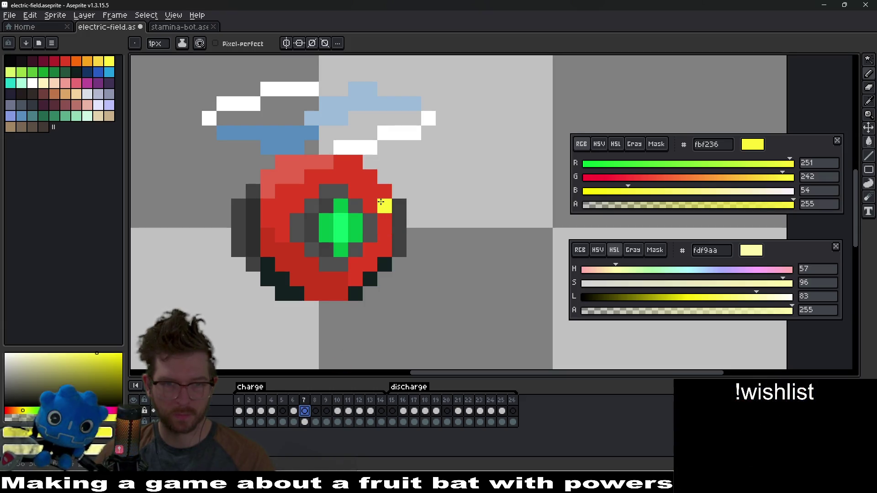
left_click(367, 162)
mouse_move(391, 157)
left_mouse_down()
mouse_move(405, 181)
mouse_move(370, 235)
mouse_move(341, 249)
left_mouse_up()
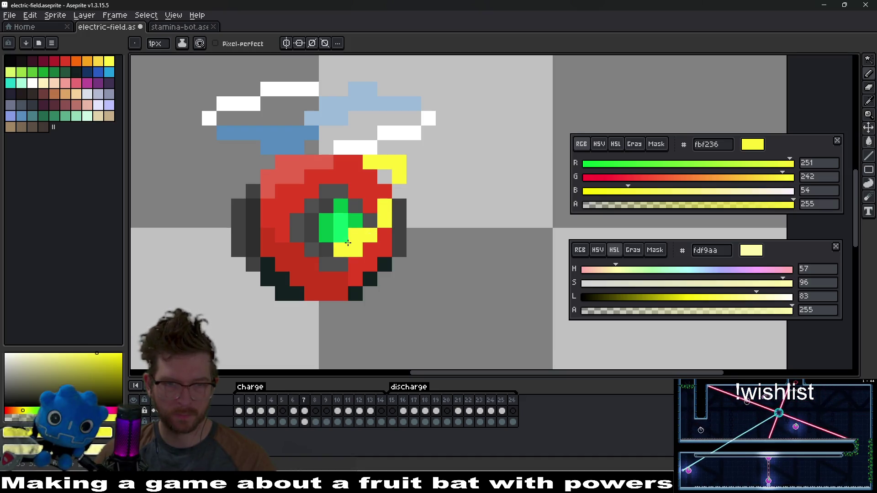
key("e")
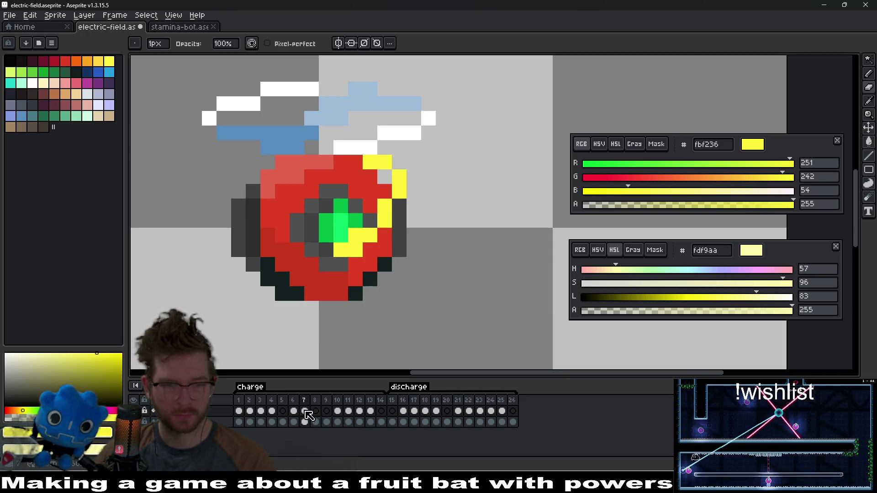
- On frame 8, draw a yellow arc along the orb's bottom and right side, erasing stray bottom pixels
left_click(315, 410)
key("b")
left_click(302, 283)
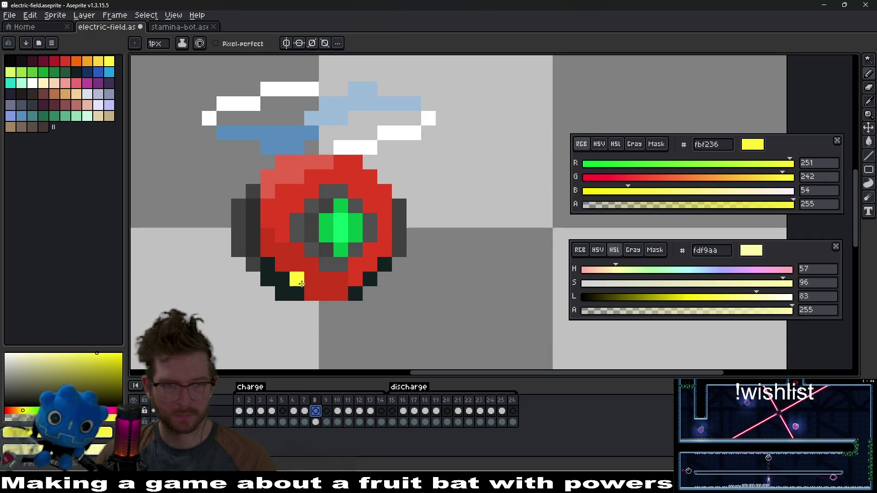
mouse_move(309, 286)
left_mouse_down()
mouse_move(357, 264)
mouse_move(379, 216)
left_mouse_up()
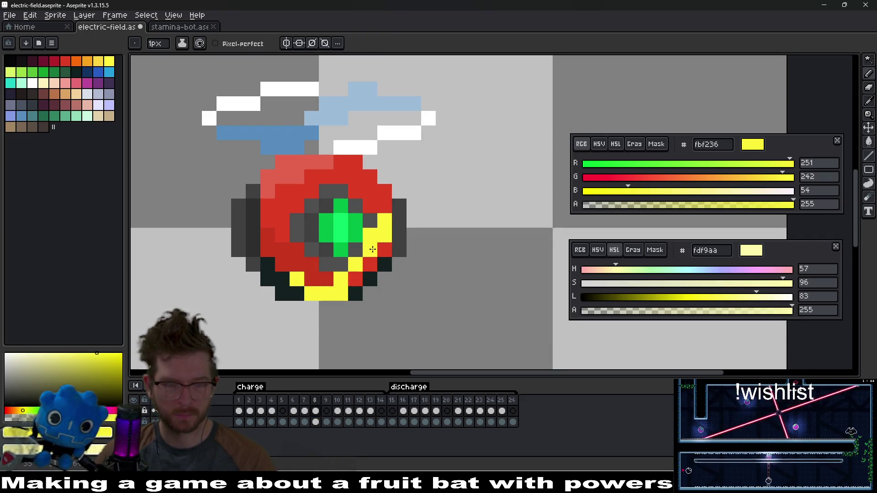
key("e")
left_click(341, 293)
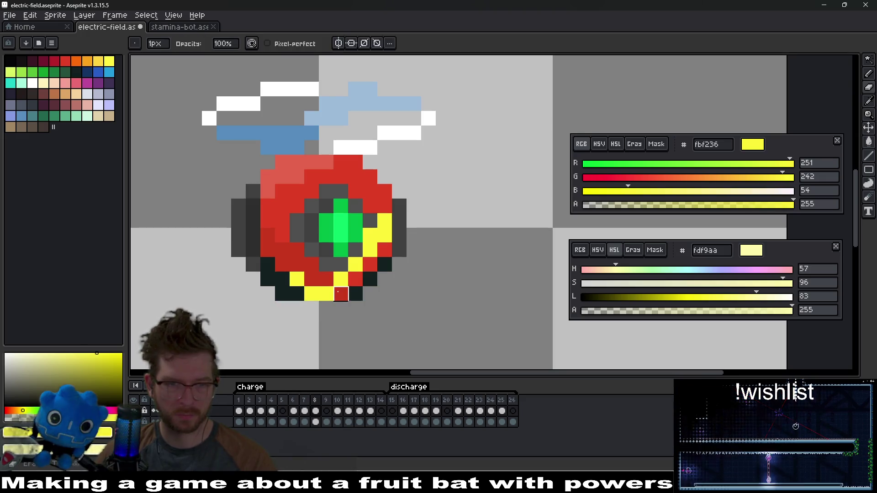
left_click(374, 232)
key("b")
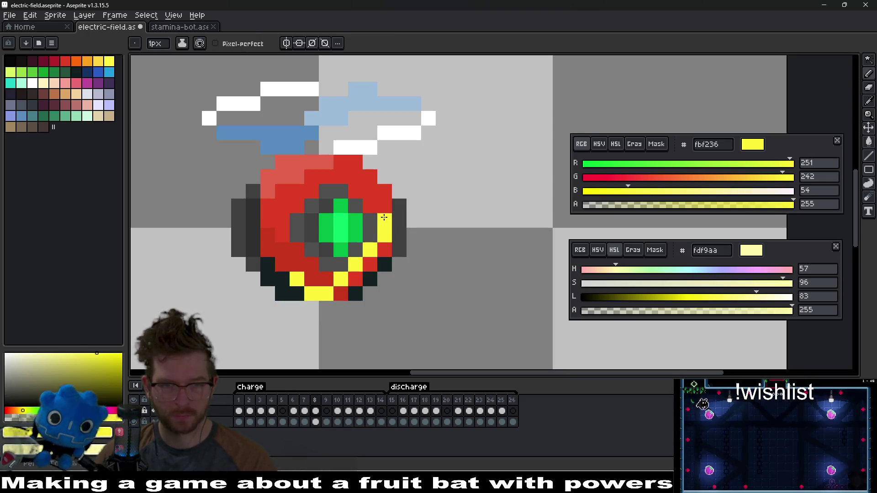
left_click(383, 215)
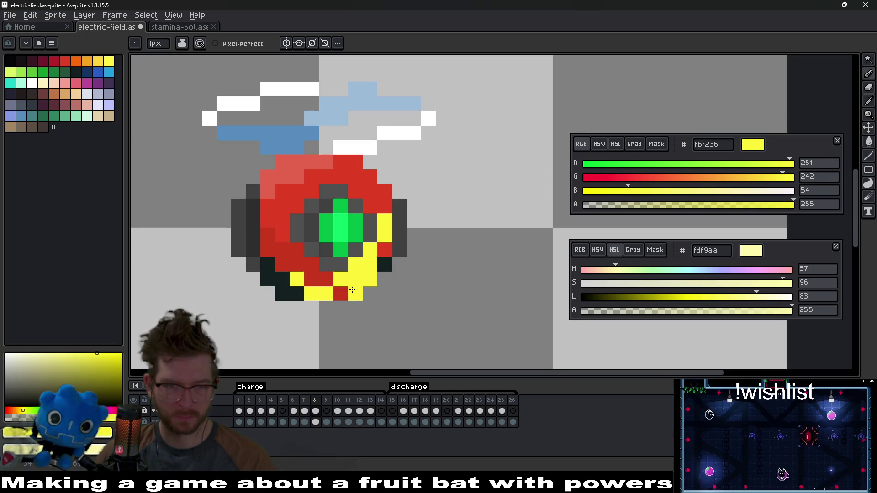
- Tidy the frame 8 arc: erase bottom-edge strays and reshape it beside the green core
key("e")
left_click_drag(360, 285, 341, 279)
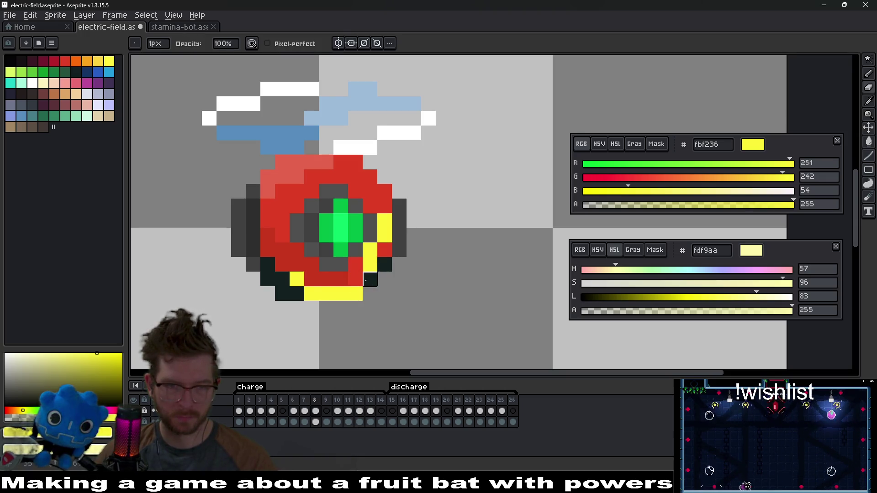
left_click(350, 289)
key("b")
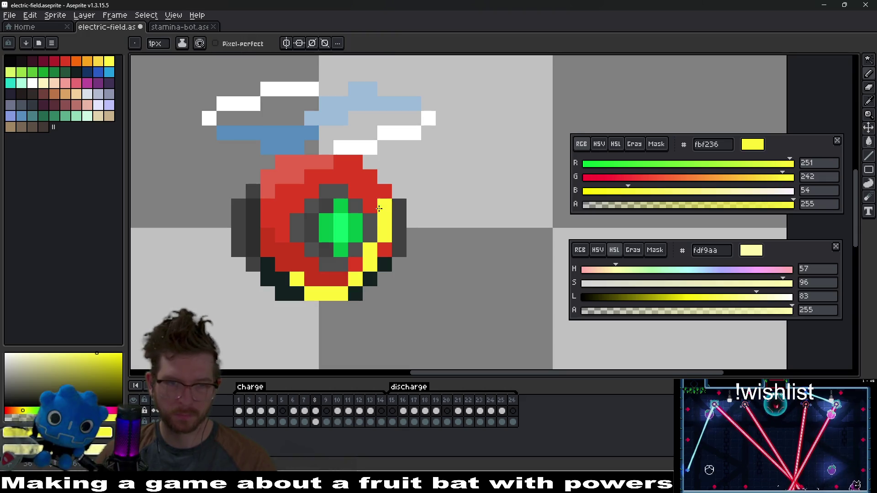
right_click(379, 209)
left_click(373, 203)
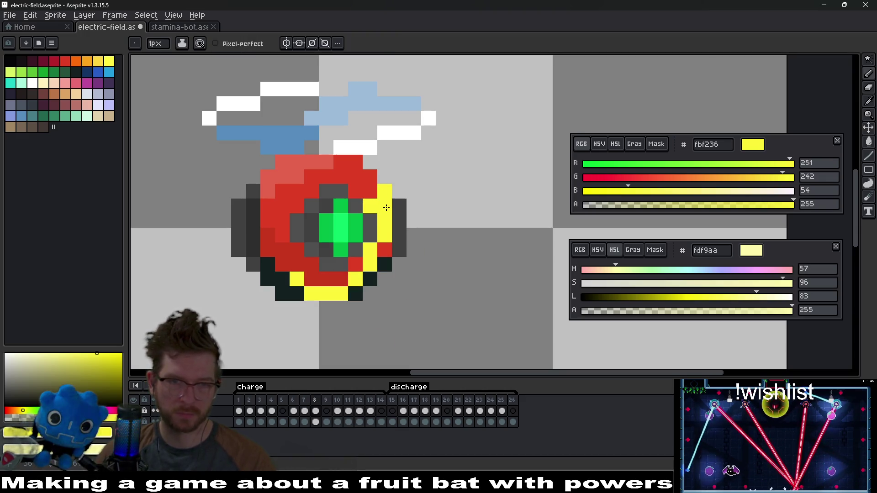
key("e")
left_click(370, 206)
key("b")
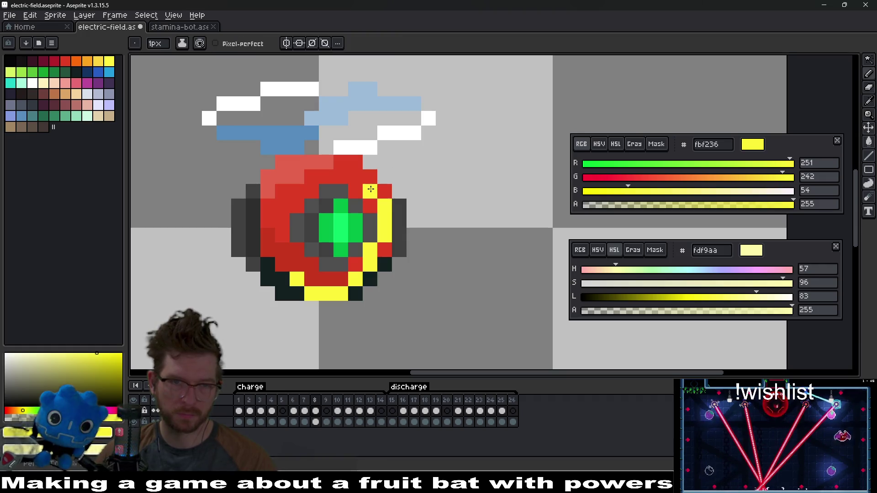
scroll(414, 252, "down", 4)
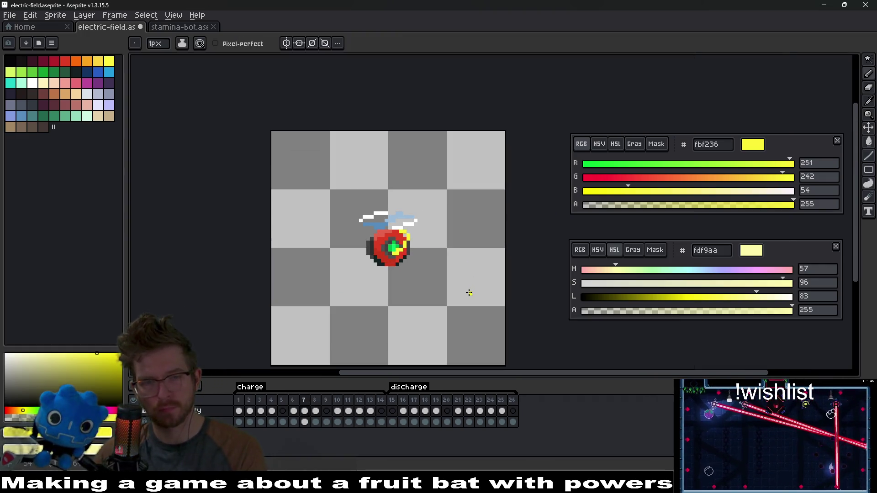
- Insert new empty frames after frame 9 and preview the animation, stopping on frame 9
left_click(327, 409)
key("alt+b")
key("alt+b")
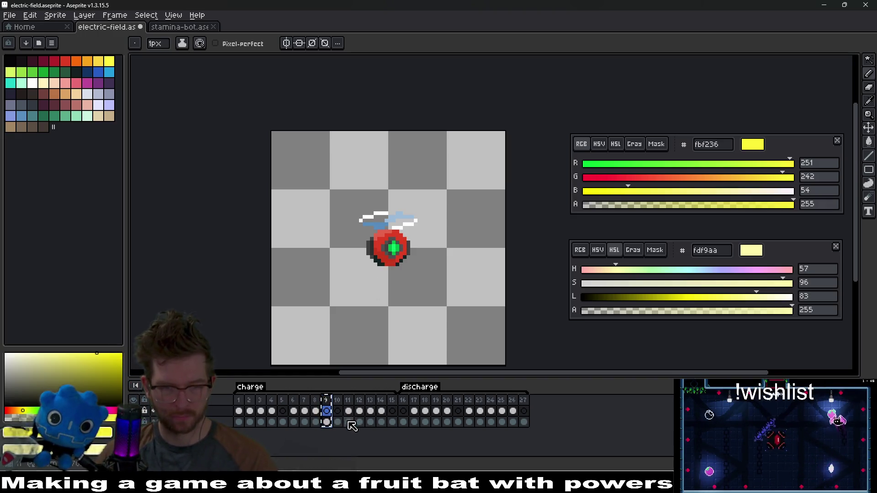
scroll(400, 254, "up", 3)
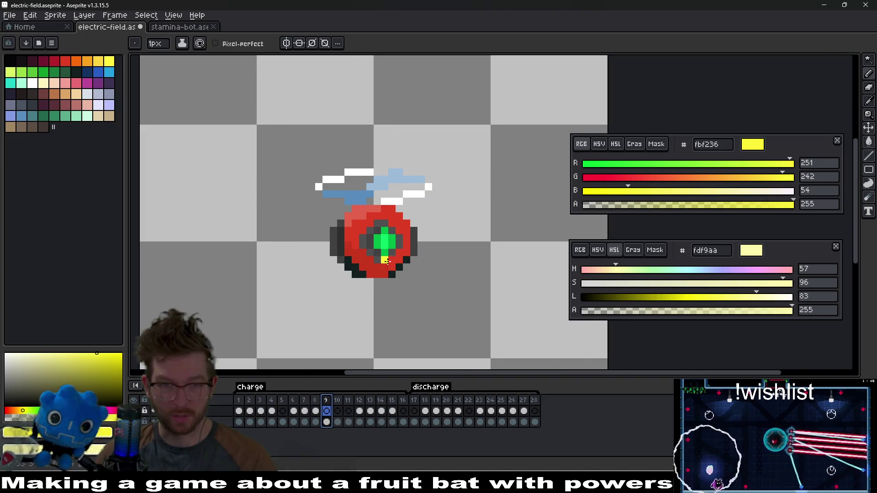
scroll(400, 253, "up", 1)
key("Return")
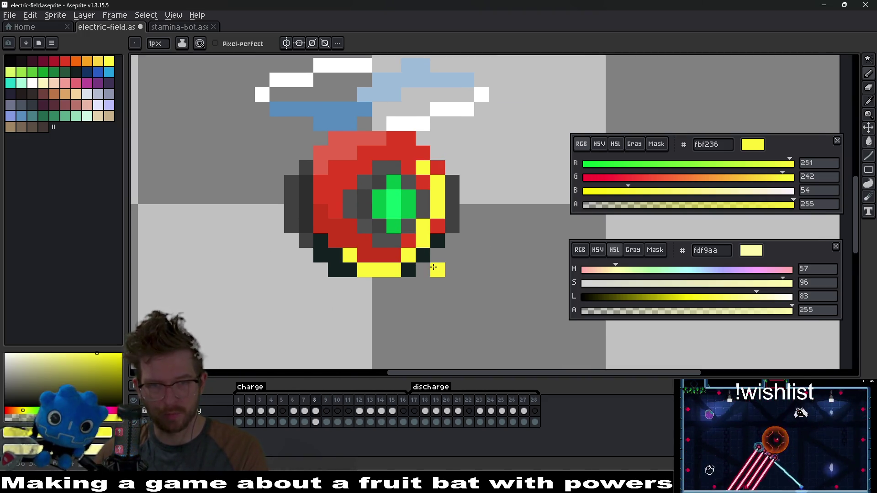
key("Return")
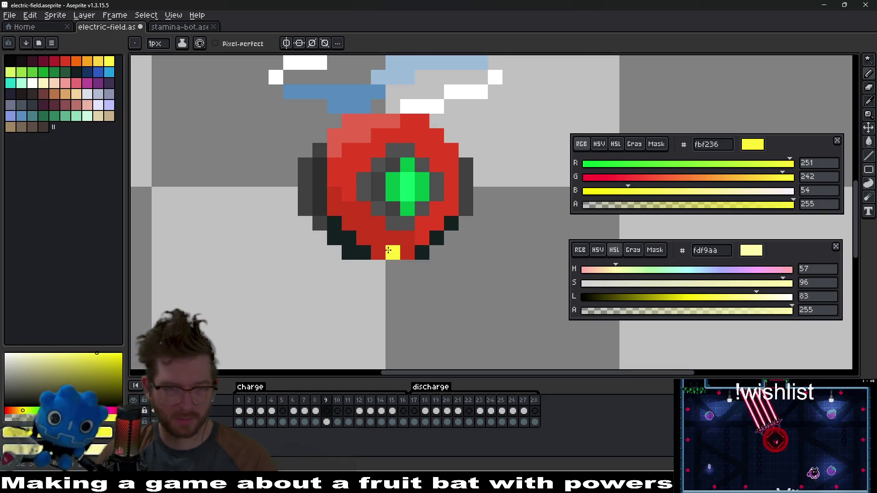
- On frame 9, draw a yellow row along the orb's bottom reaching the ring's lower left
mouse_move(392, 267)
left_mouse_down()
mouse_move(342, 255)
mouse_move(320, 238)
left_mouse_up()
key("e")
left_click(304, 238)
key("e")
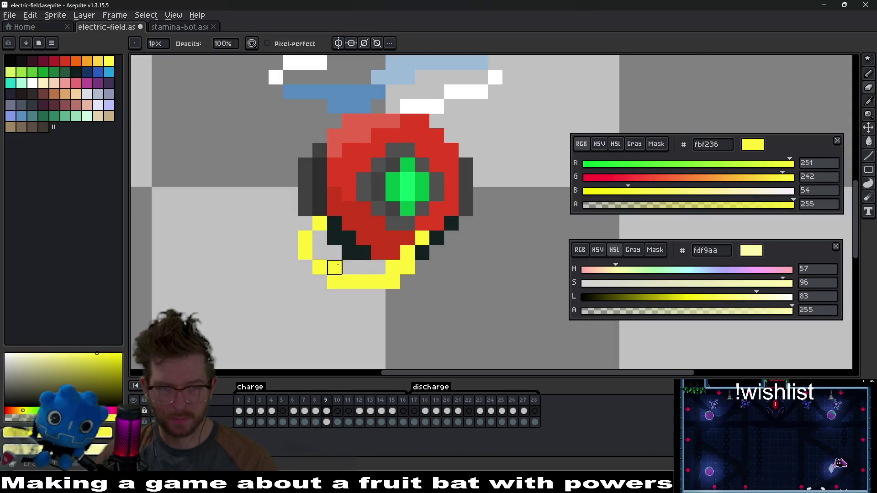
scroll(437, 268, "down", 5)
scroll(437, 268, "up", 5)
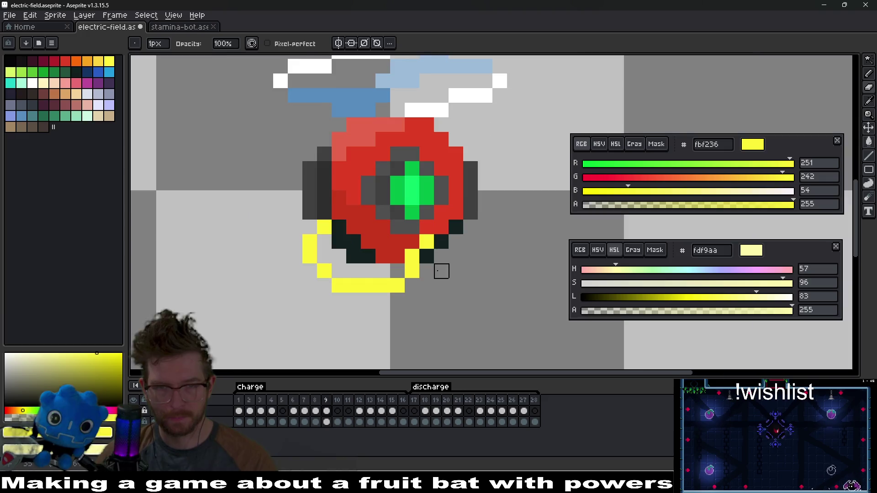
scroll(437, 268, "down", 5)
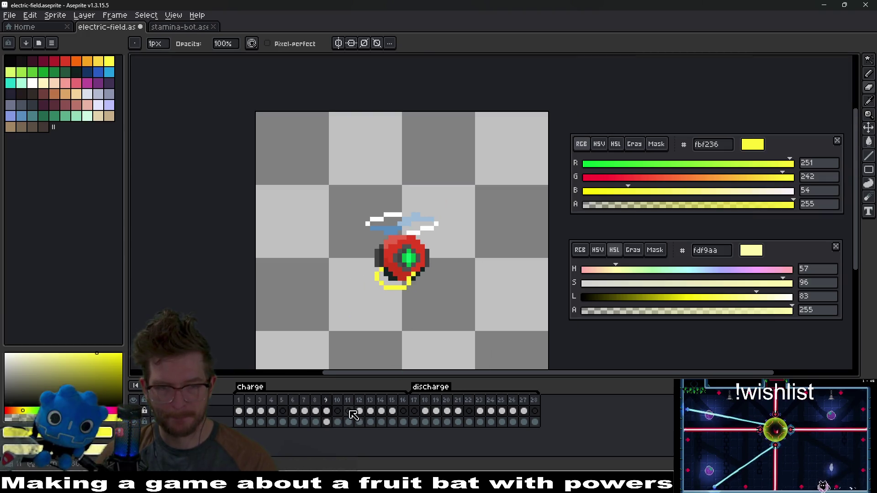
- On frame 10, paint a yellow arc at the orb's lower-left edge, then step ahead to preview the arcs
left_click(337, 411)
scroll(381, 261, "up", 2)
key("b")
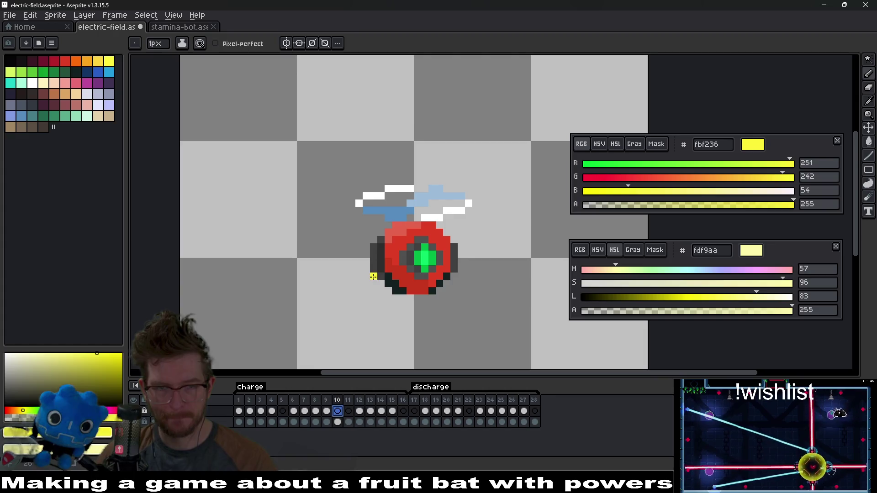
mouse_move(365, 268)
left_mouse_down()
mouse_move(366, 261)
mouse_move(380, 283)
left_mouse_up()
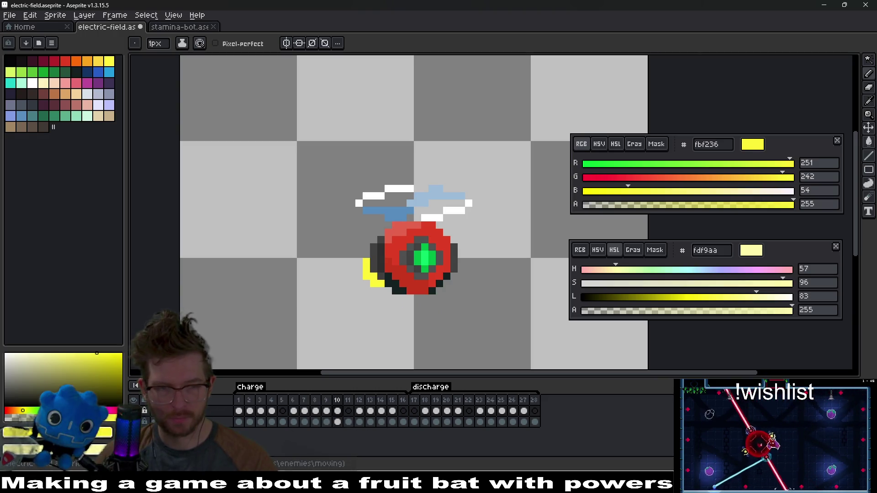
key(".")
scroll(502, 283, "down", 2)
key(".")
key(".")
key(".")
left_click_drag(541, 309, 446, 241)
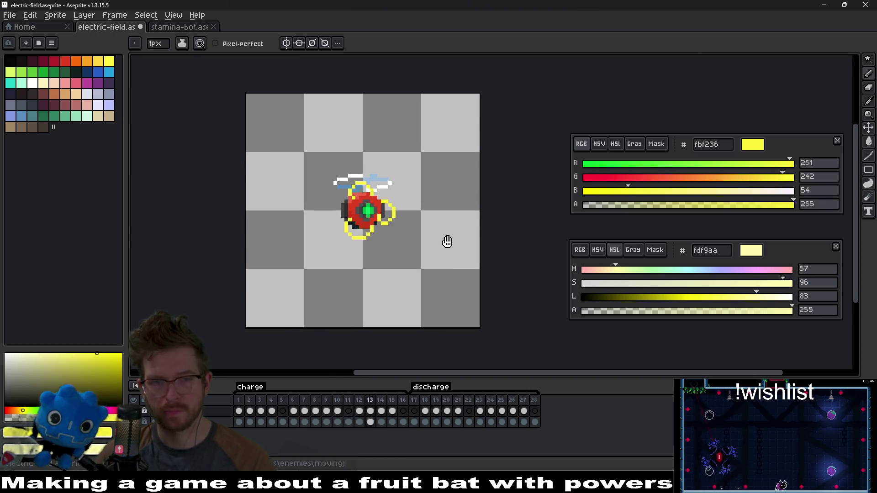
scroll(450, 247, "down", 1)
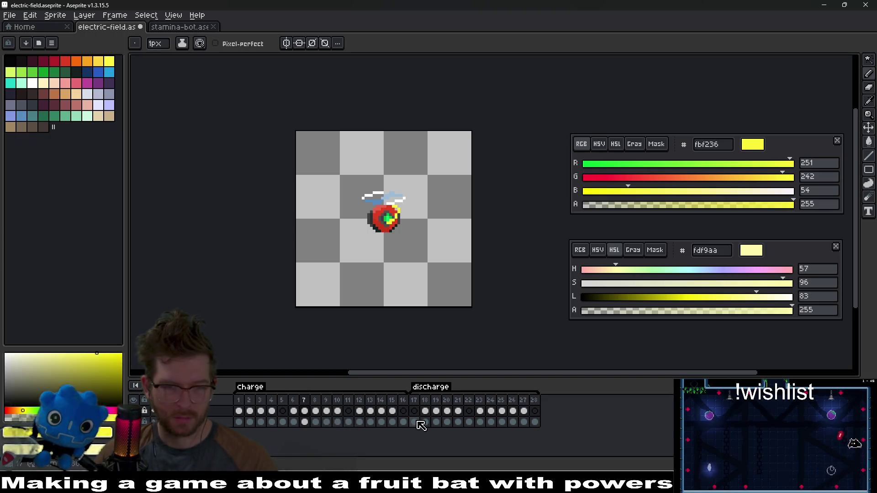
- Insert six empty frames after frame 16 and move to frame 17
left_click(405, 405)
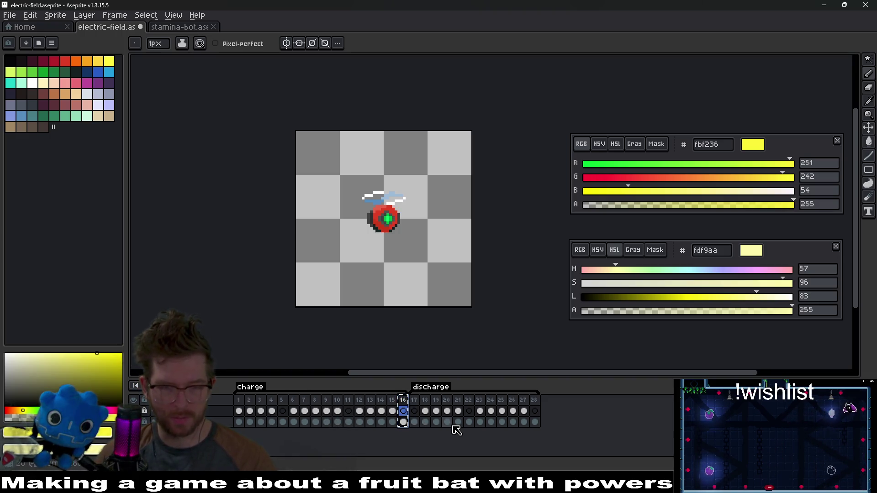
key("alt+b")
key("alt+b")
key("alt+b")
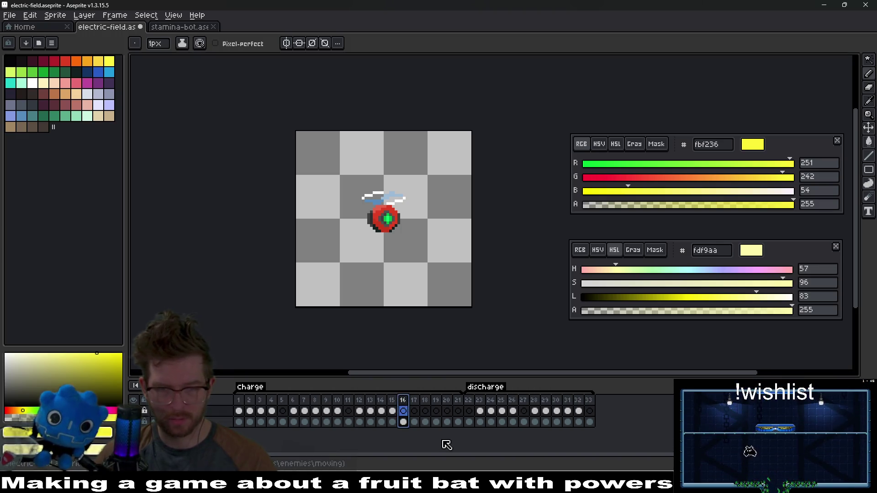
key("alt+b")
left_click(417, 411)
- On frame 17, paint yellow arc pixels around the orb's upper-left corner and top edge
scroll(402, 256, "up", 3)
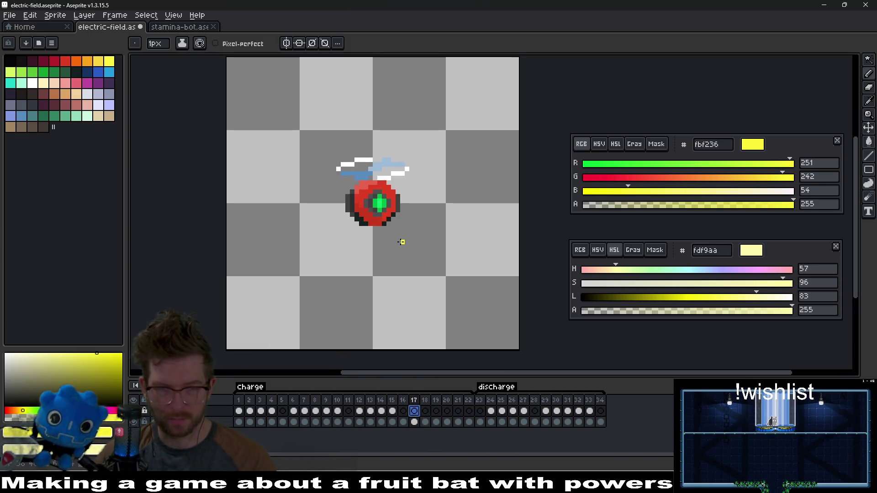
scroll(368, 264, "right", 1)
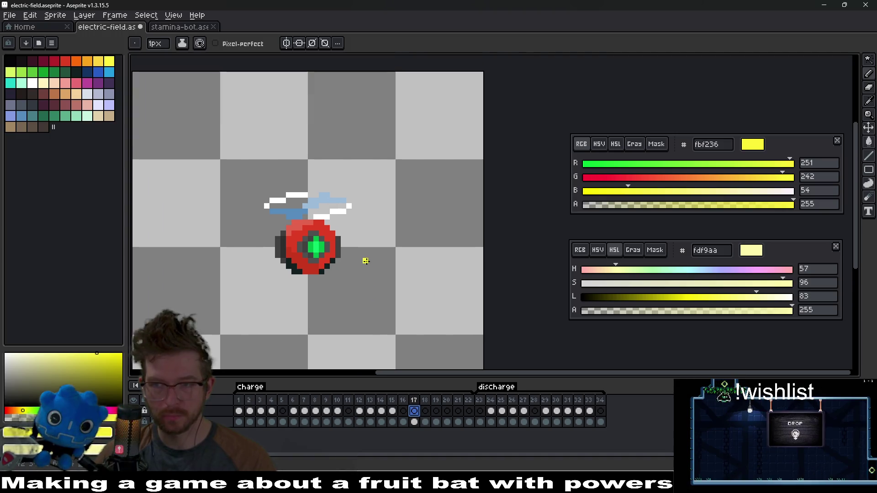
scroll(364, 261, "up", 1)
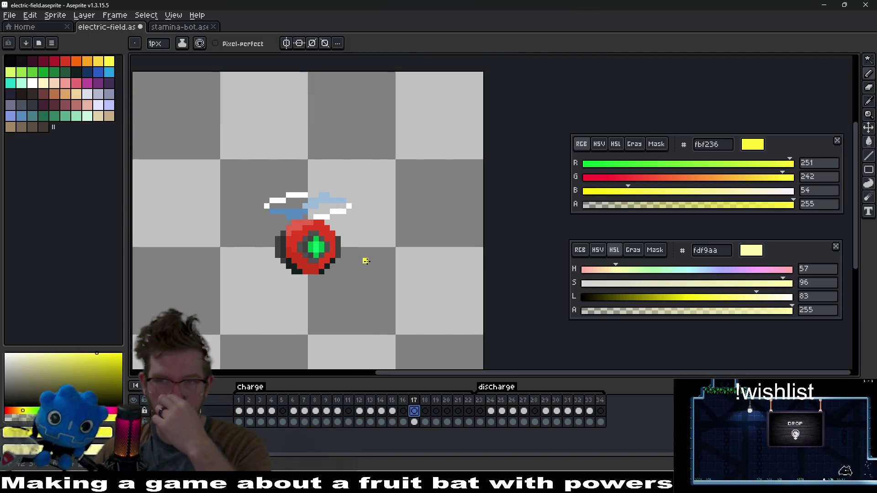
scroll(368, 261, "down", 1)
scroll(368, 261, "left", 1)
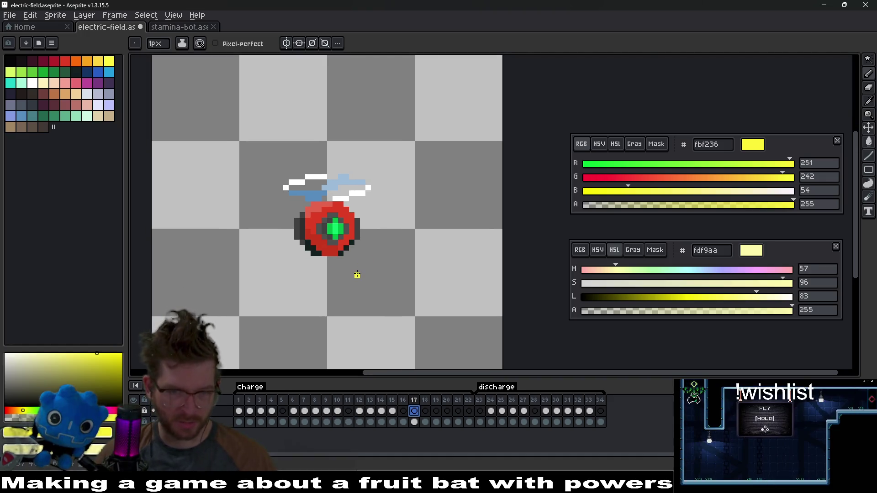
scroll(357, 275, "up", 3)
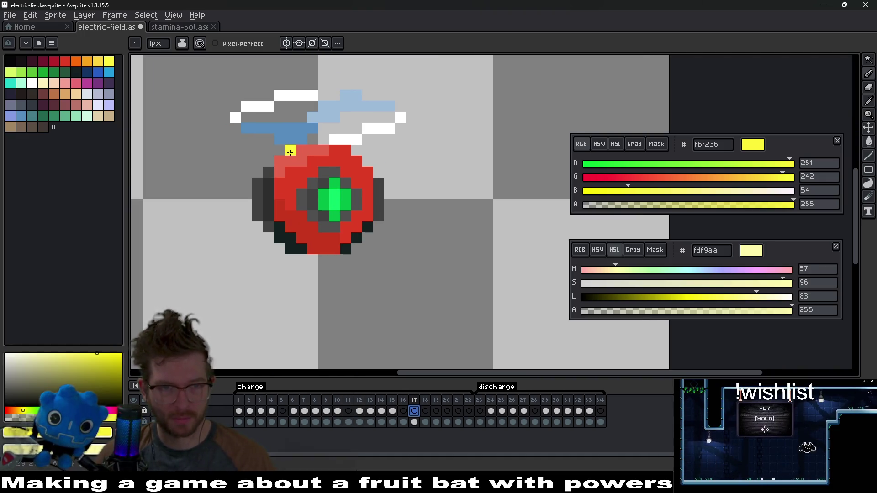
key("ctrl+z")
left_click(269, 162)
left_click(269, 151)
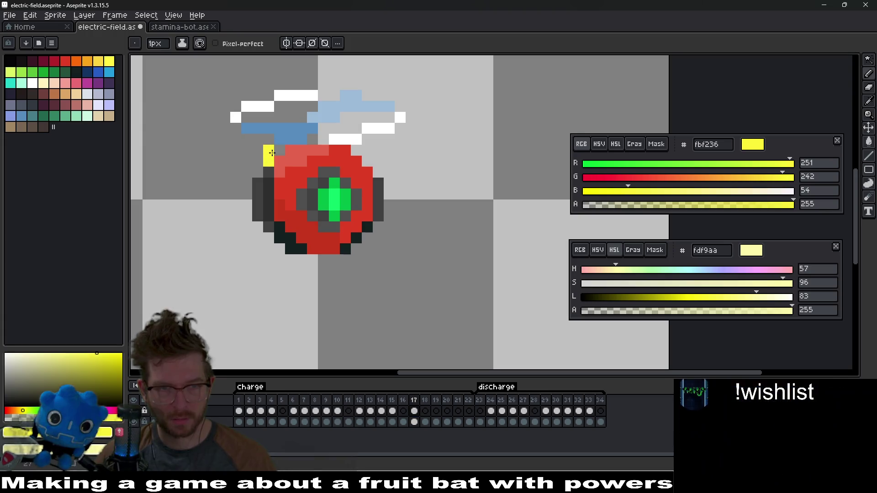
left_click(279, 151)
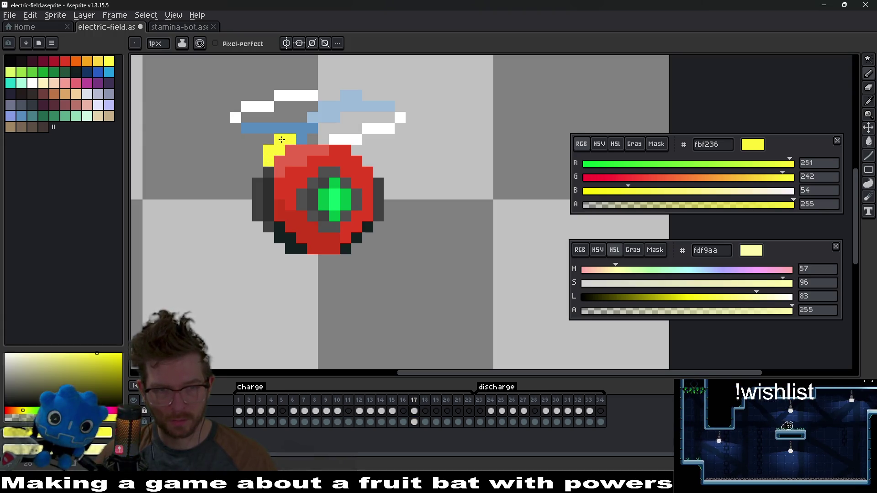
left_click_drag(309, 149, 303, 143)
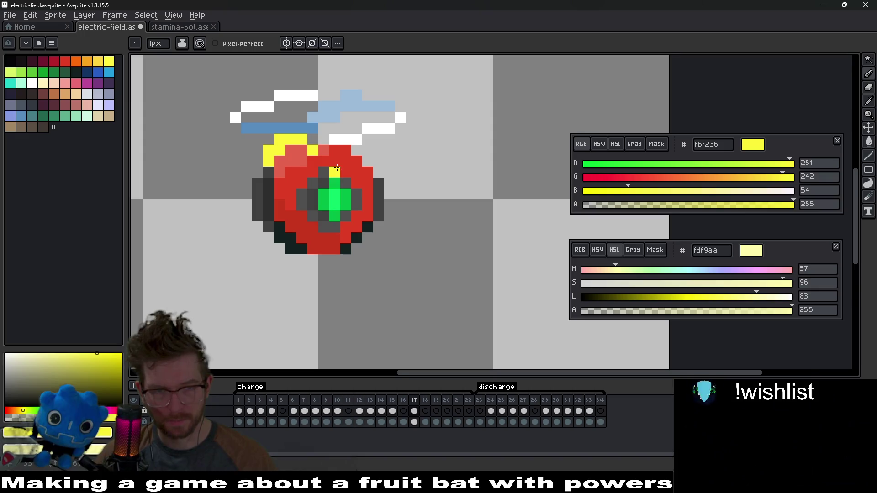
scroll(336, 169, "down", 3)
scroll(367, 218, "up", 1)
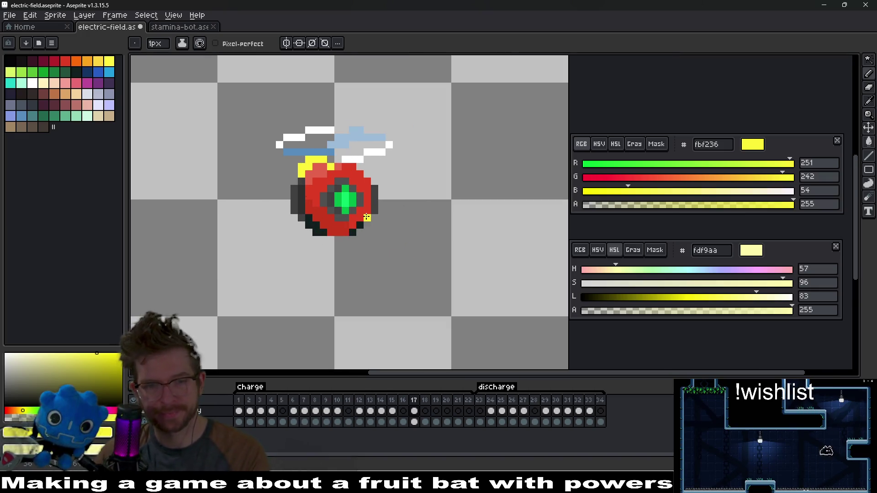
- On frame 18, paint yellow pixels along the orb's top edge, erasing strays
key("period")
left_click(332, 173)
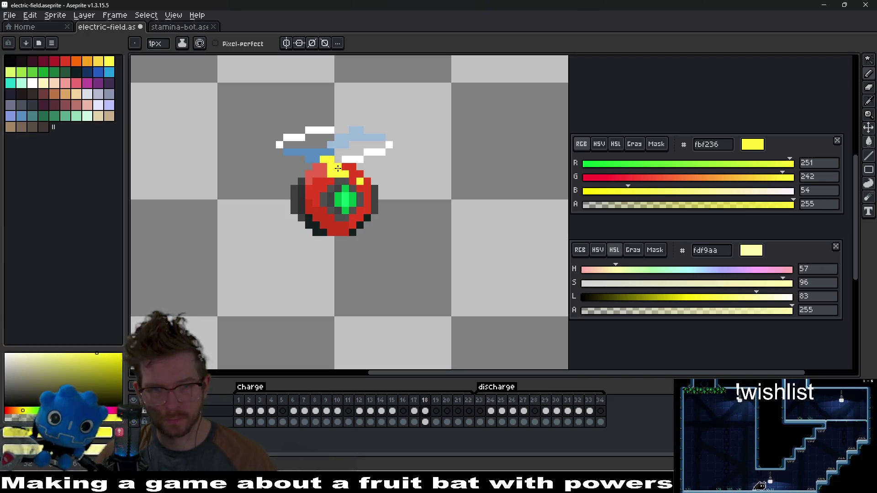
key("e")
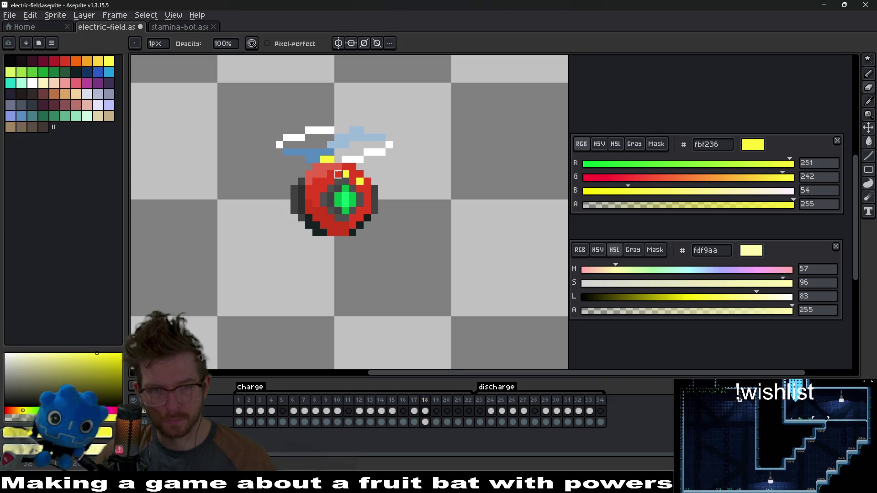
key("b")
left_click(338, 167)
left_click(349, 158)
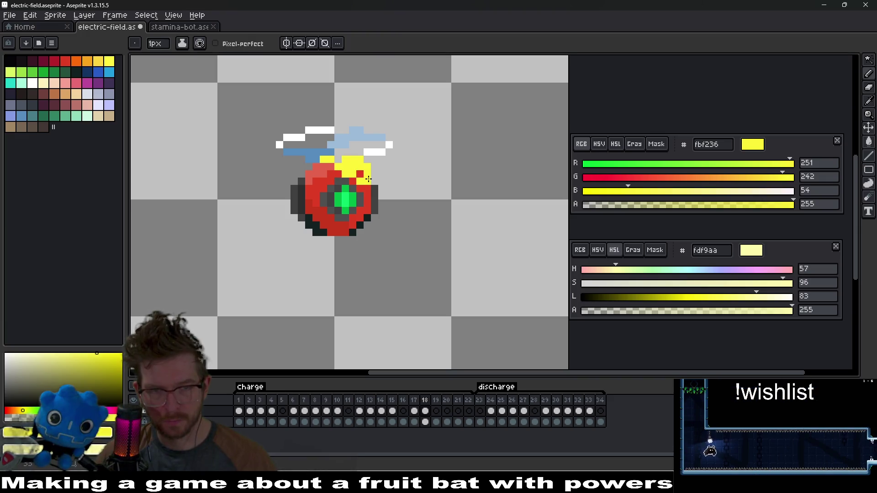
key("e")
left_click_drag(362, 175, 338, 167)
key("b")
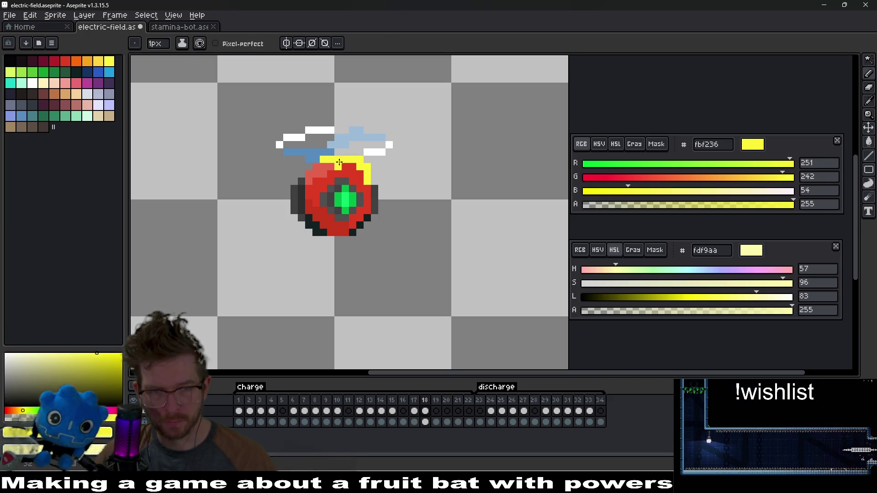
left_click(353, 168)
key("e")
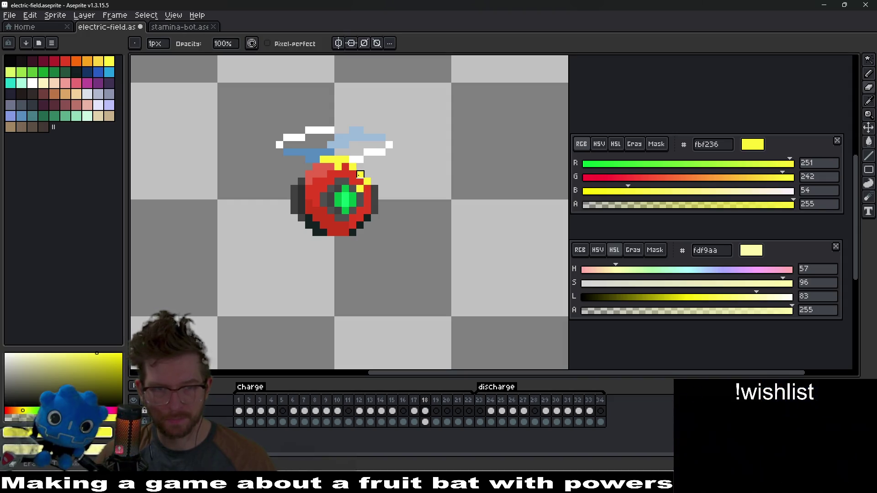
left_click(360, 174)
- Add more yellow rim pixels at frame 18's top-right, then go to frame 19
key("b")
left_click(366, 173)
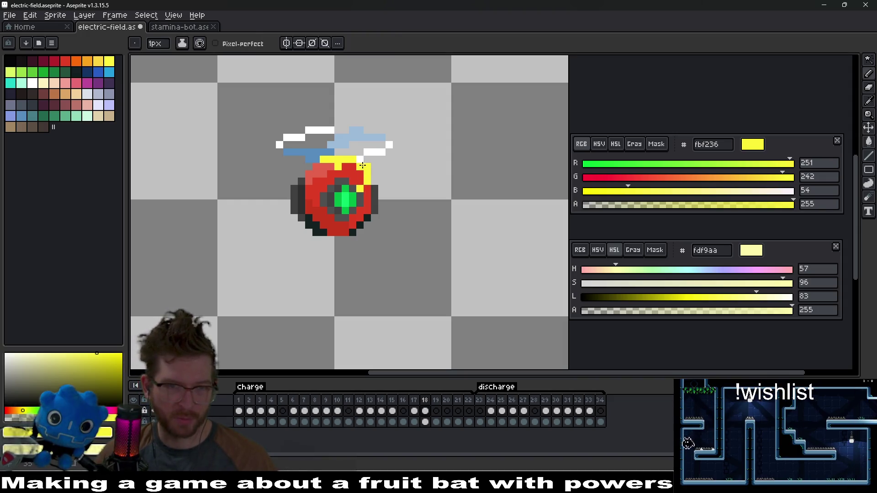
key("e")
scroll(346, 175, "up", 3)
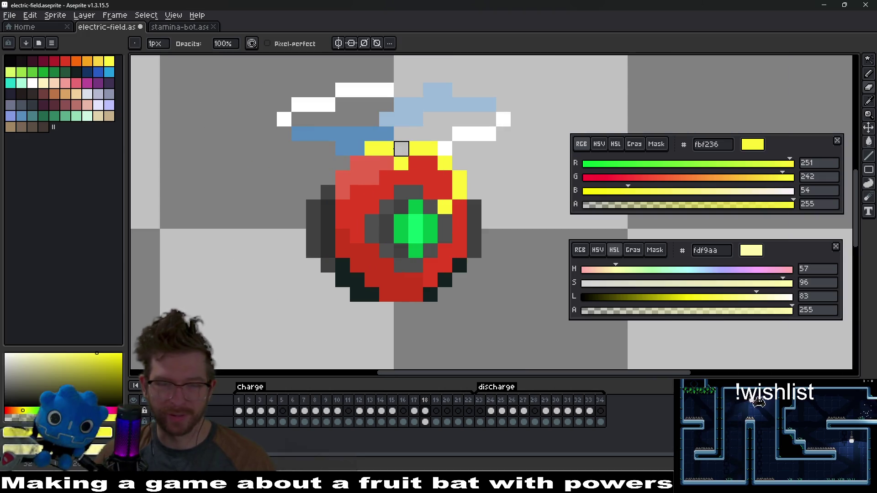
mouse_move(474, 237)
left_mouse_down()
mouse_move(458, 227)
mouse_move(443, 269)
left_mouse_up()
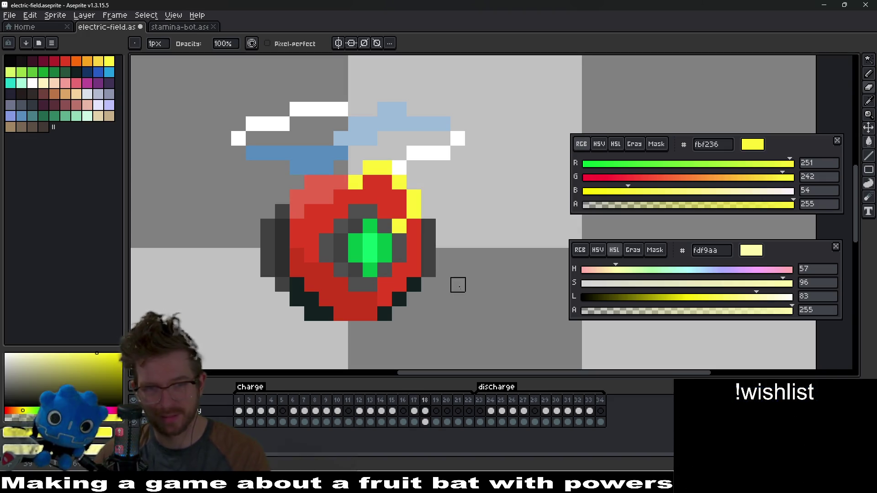
key("b")
left_click(342, 177)
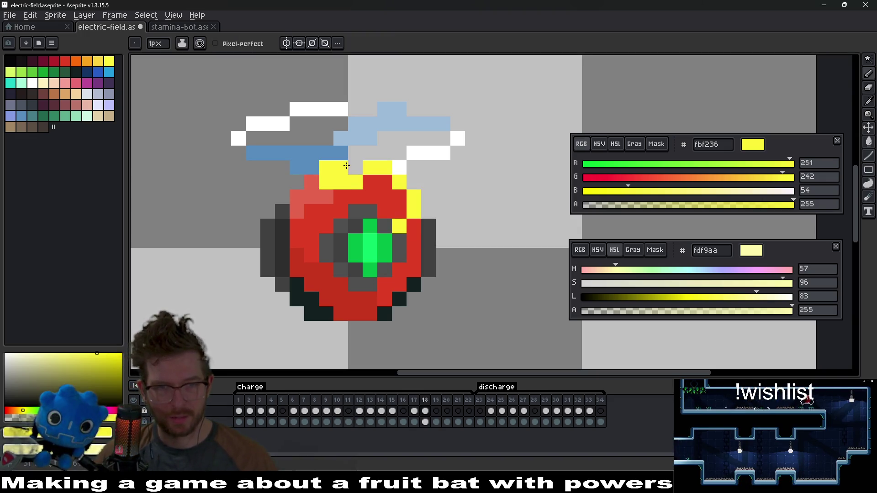
key("b")
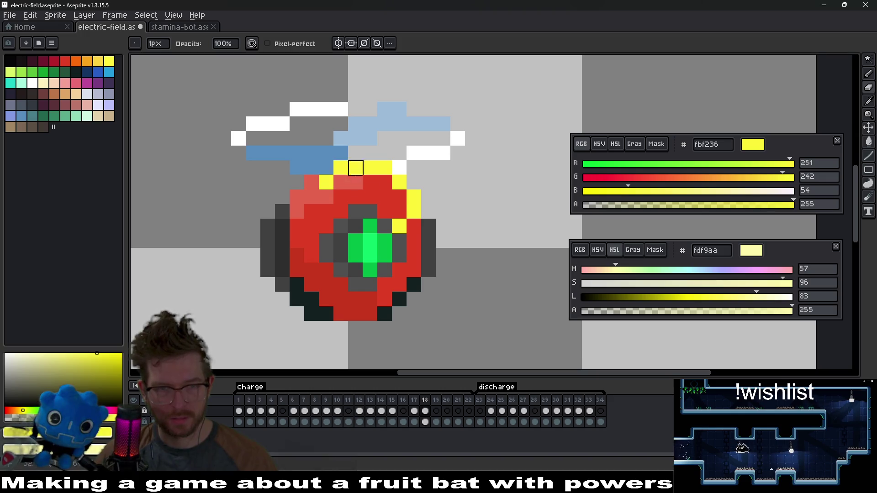
scroll(355, 167, "down", 3)
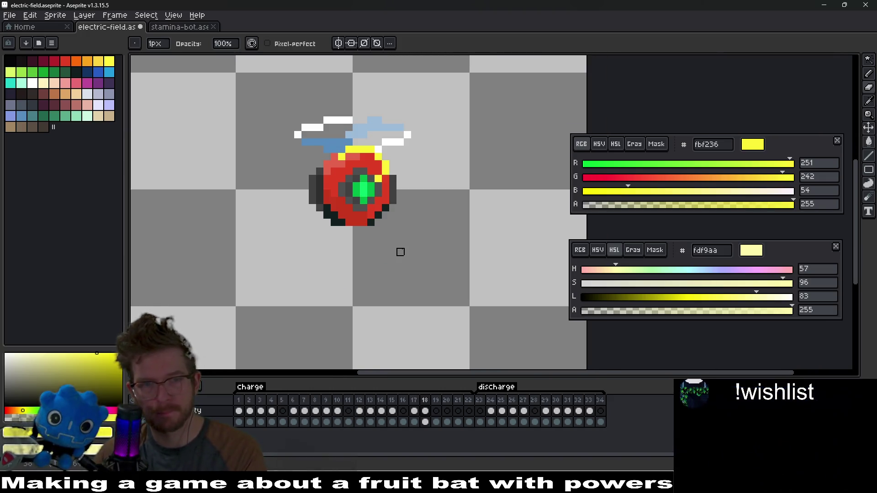
left_click(435, 410)
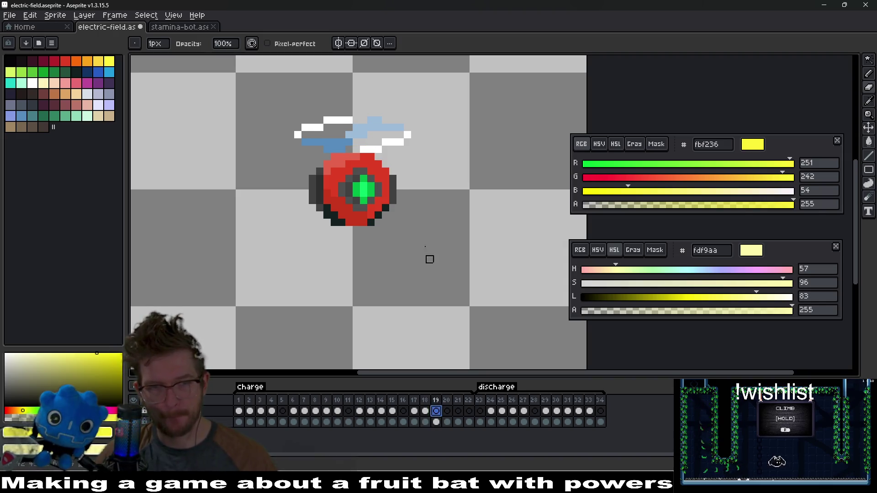
- Paint a yellow spark column on the orb's right side, removing the jutting pixel
key("b")
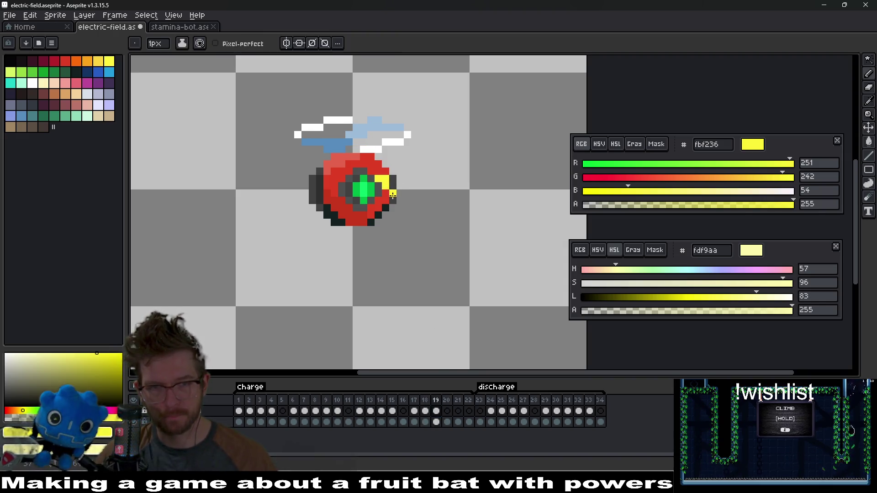
mouse_move(381, 163)
left_mouse_down()
mouse_move(407, 192)
mouse_move(402, 203)
left_mouse_up()
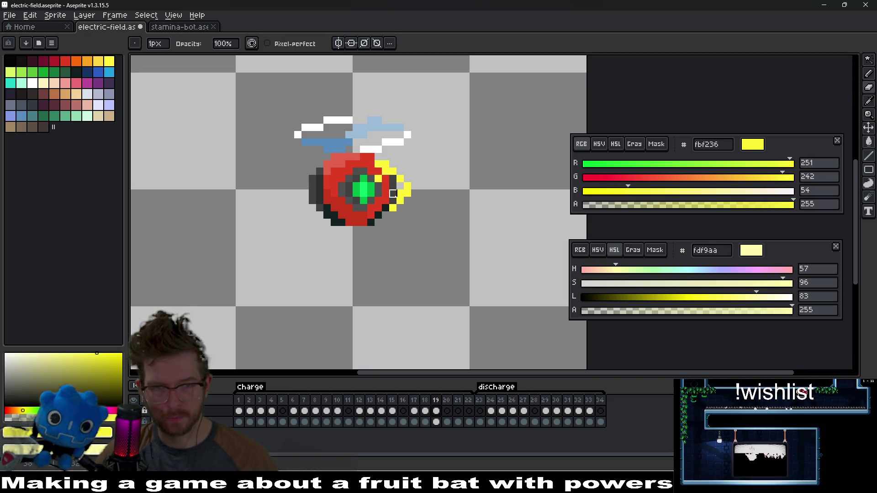
left_click_drag(400, 179, 400, 188)
key("e")
left_click(408, 194)
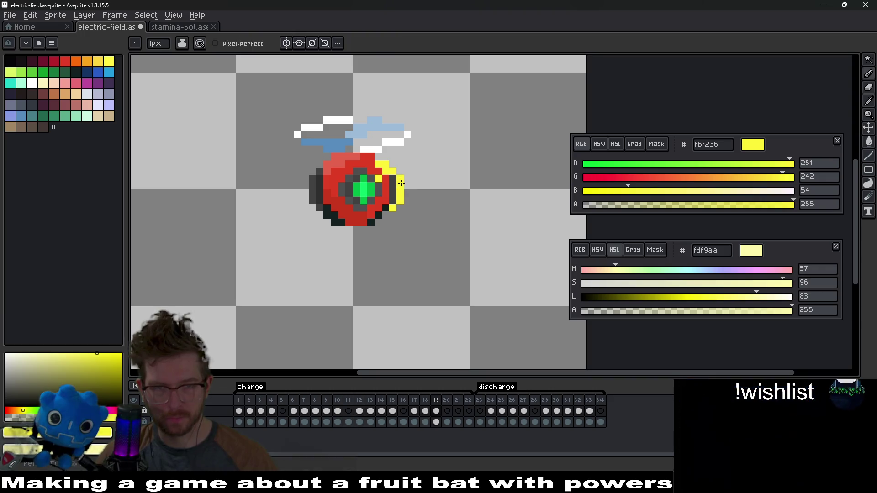
key("b")
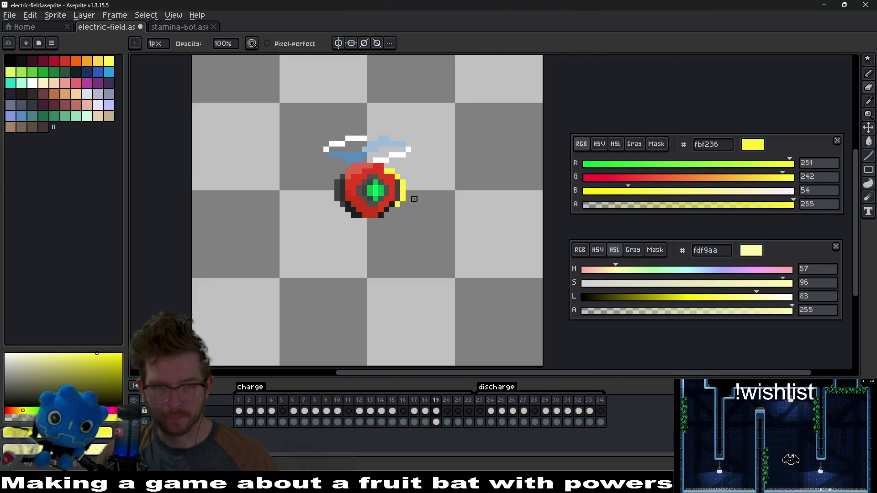
scroll(409, 198, "up", 1)
key("g")
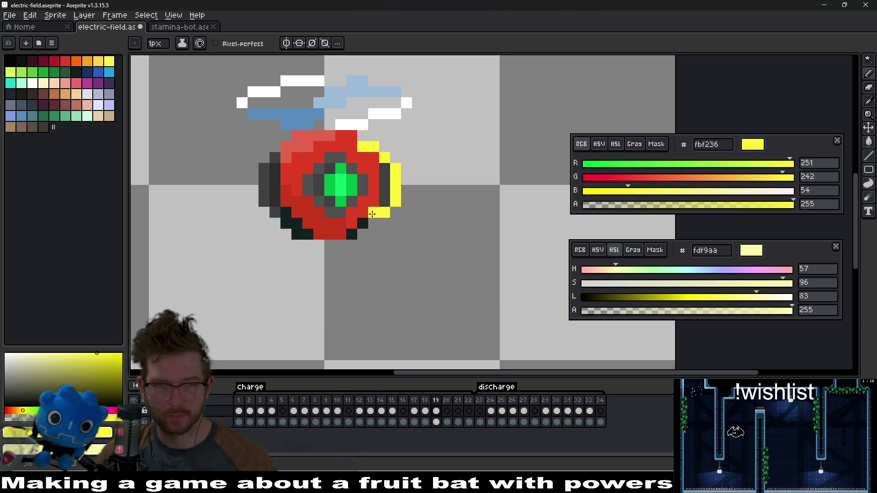
key("b")
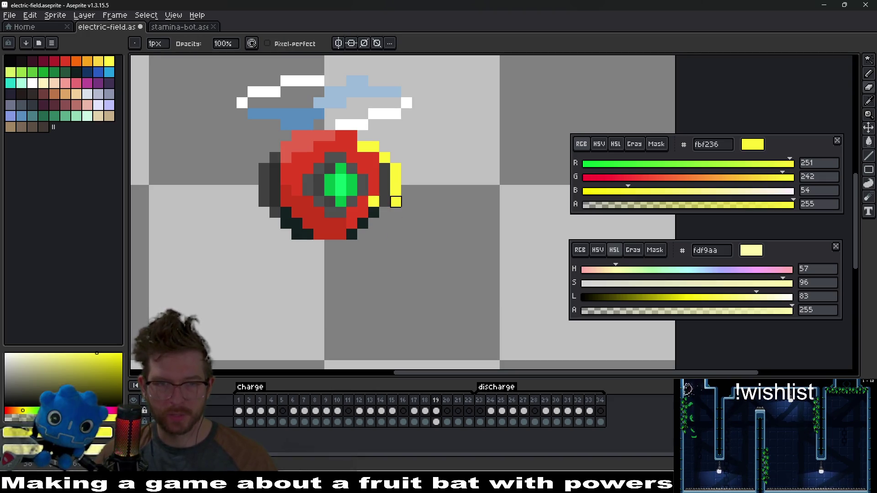
left_click(385, 191)
key("e")
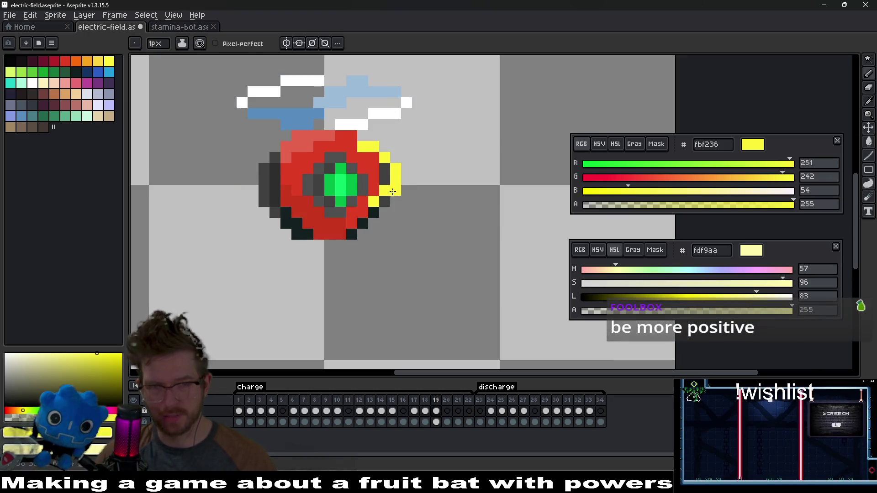
- Repaint the right-edge outline pixels and add yellow sparks along the orb's lower right
scroll(393, 192, "down", 3)
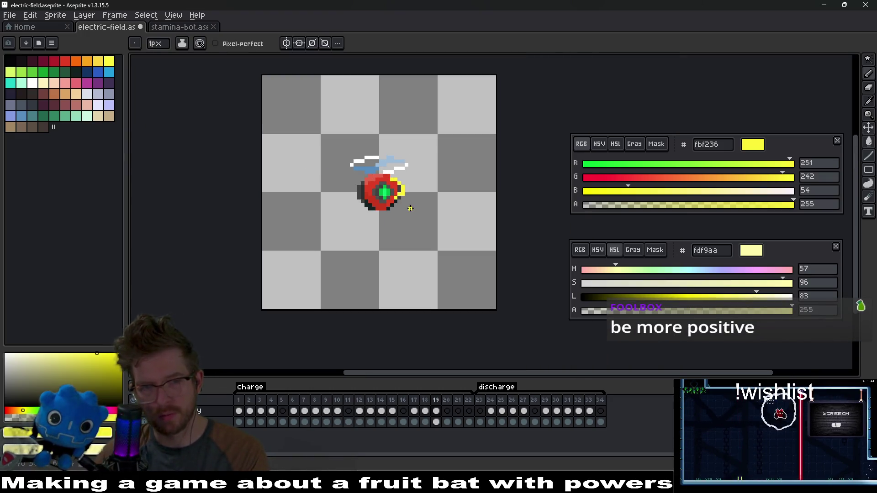
scroll(410, 208, "up", 3)
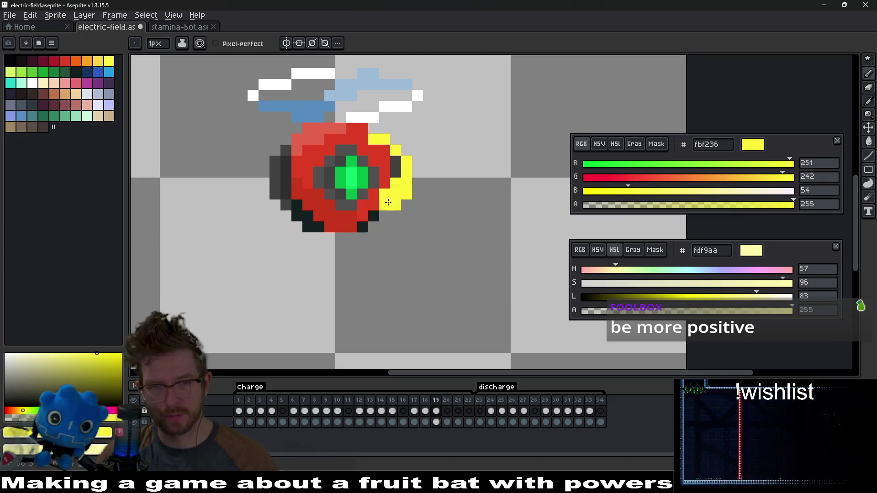
key("b")
left_click(396, 183)
left_click(396, 194)
scroll(428, 194, "down", 2)
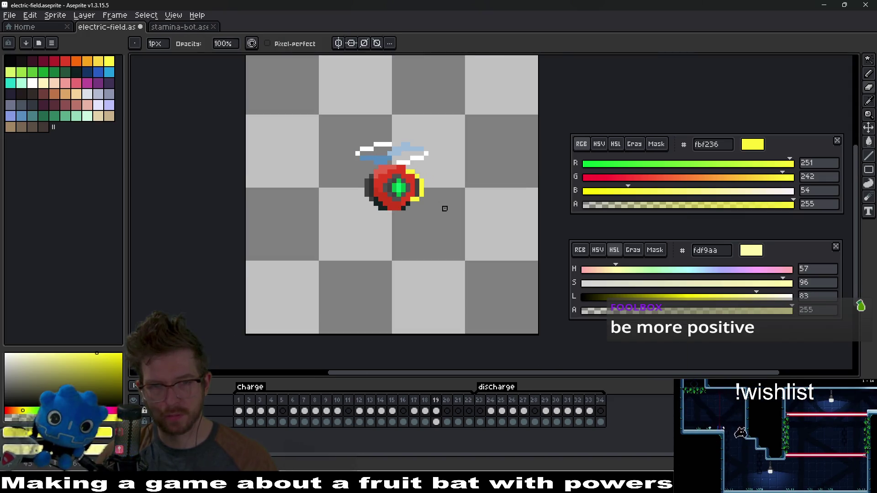
scroll(408, 210, "up", 2)
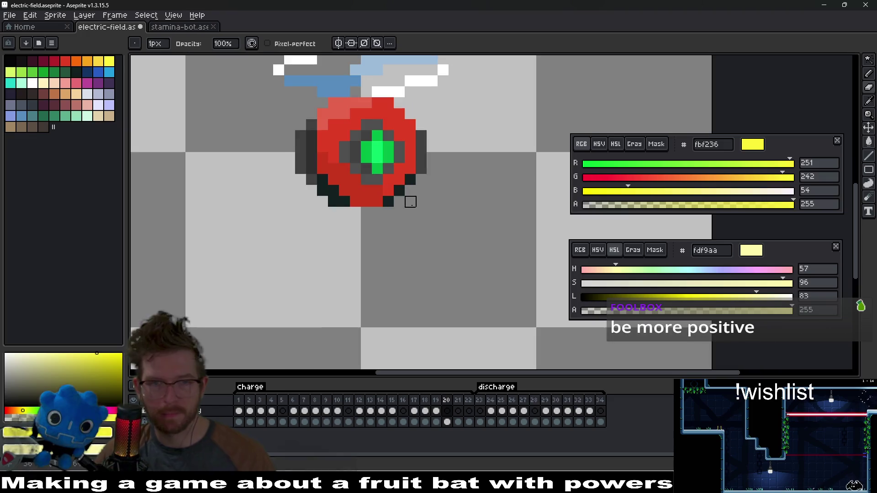
left_click(388, 211)
left_click_drag(410, 190, 410, 201)
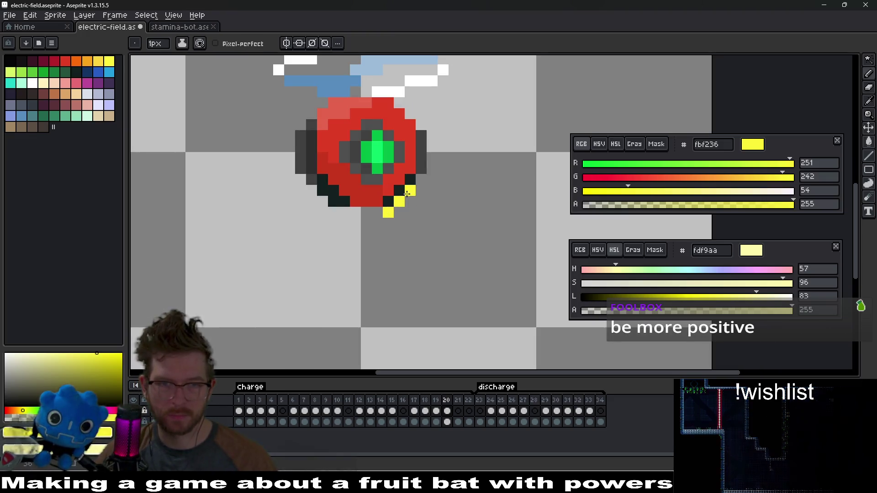
left_click(377, 212)
scroll(398, 212, "down", 2)
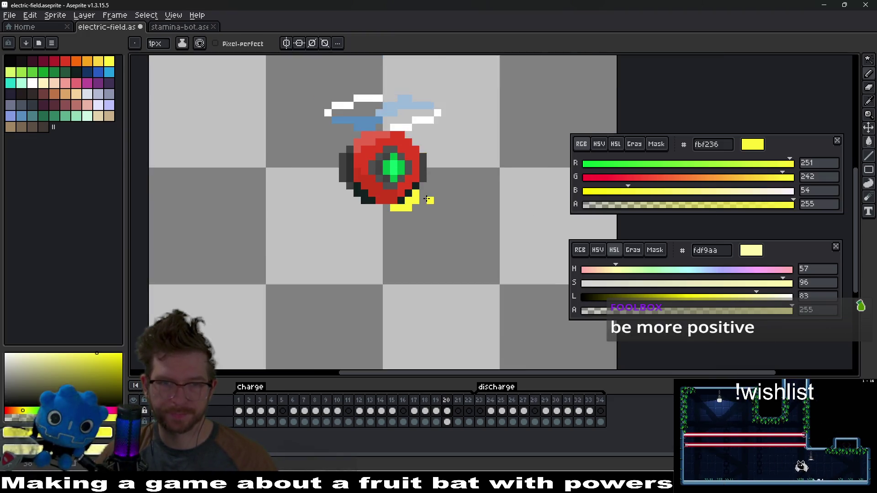
- On frame 21, paint a yellow spark pixel beneath the orb
left_click(459, 412)
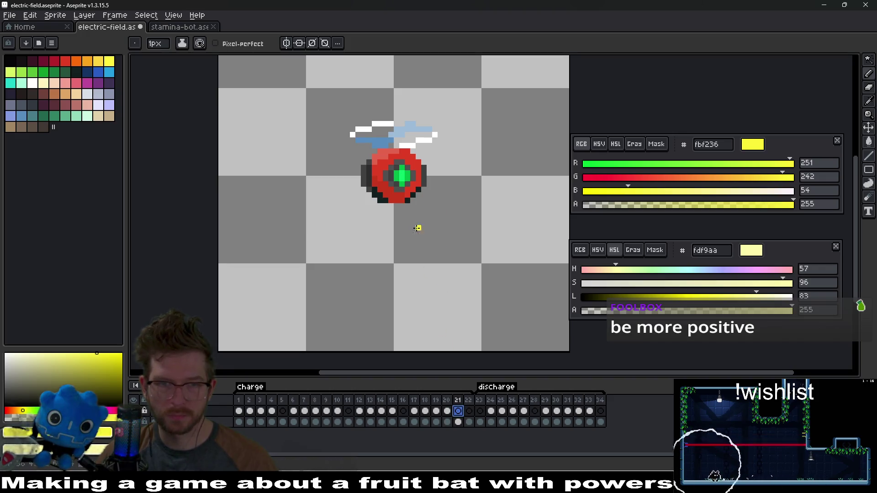
left_click(400, 205)
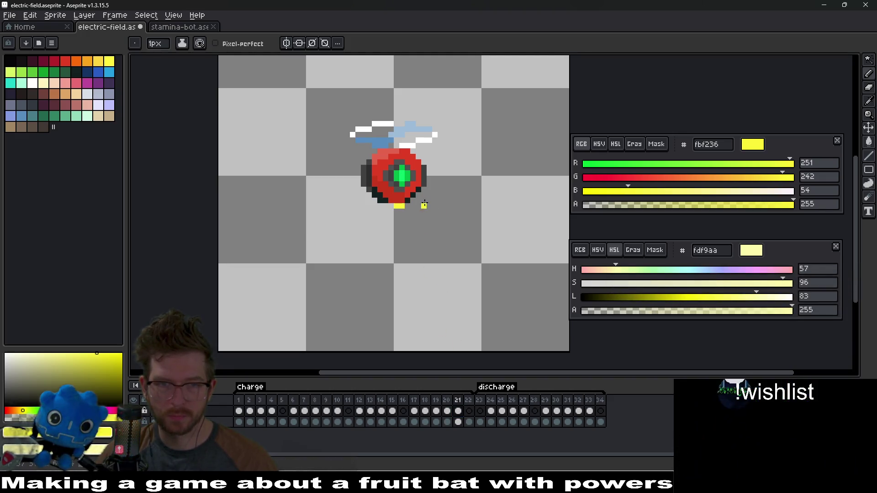
scroll(423, 205, "down", 2)
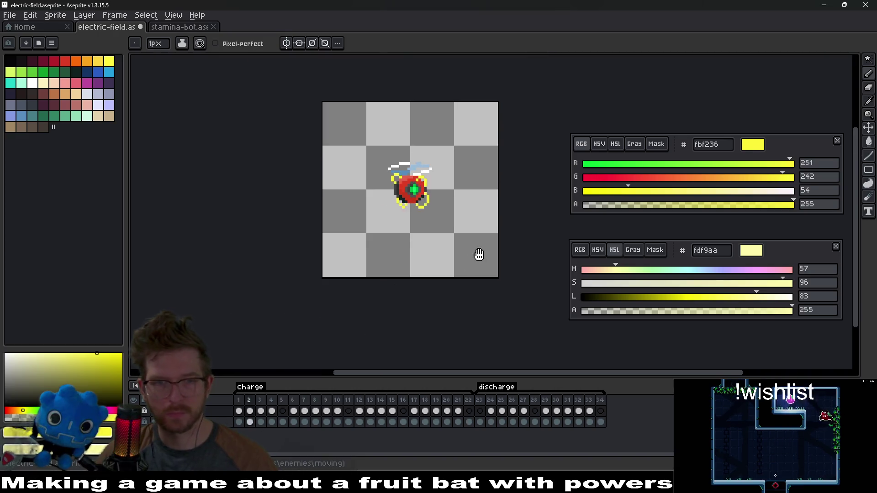
scroll(479, 254, "down", 2)
left_click_drag(508, 266, 446, 247)
scroll(447, 246, "up", 2)
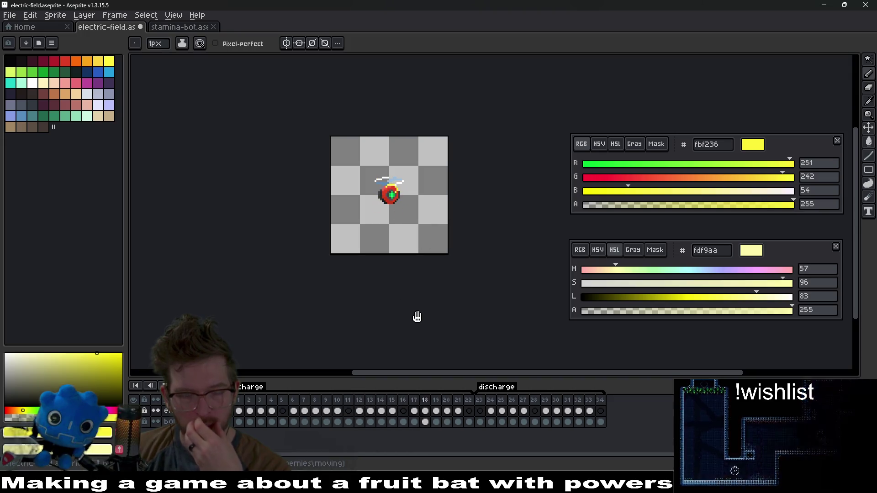
scroll(401, 204, "up", 2)
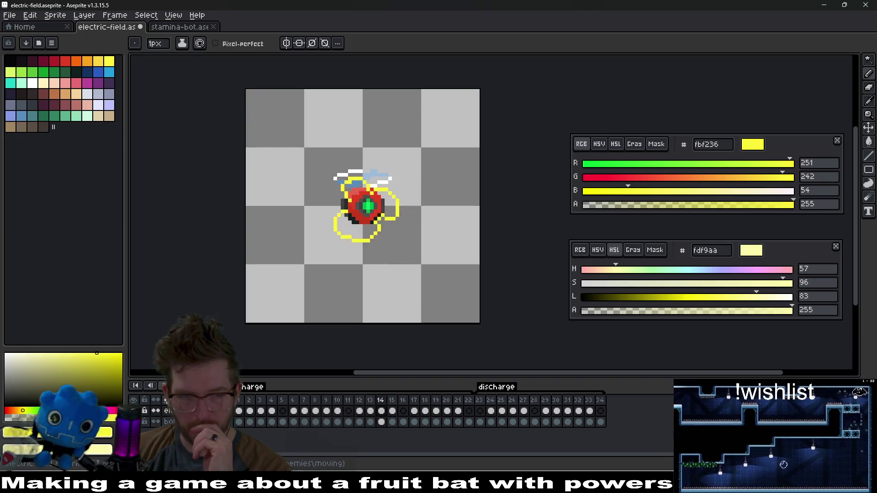
left_click_drag(238, 413, 272, 415)
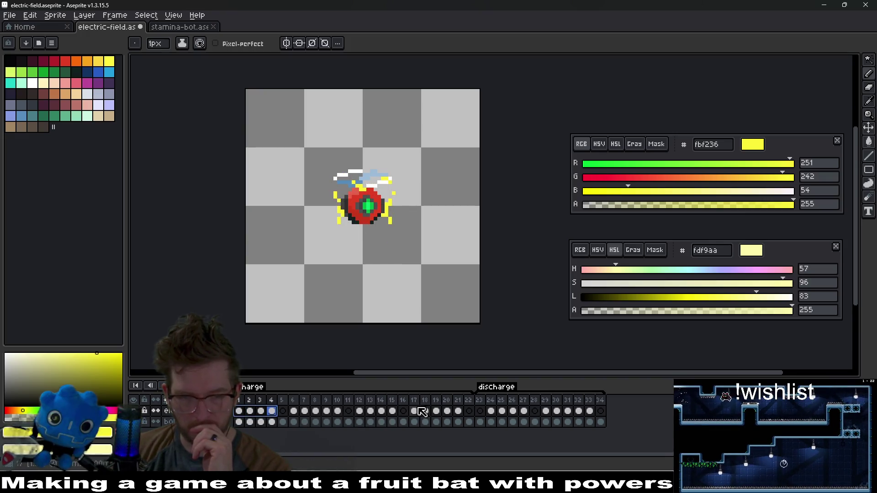
left_click_drag(419, 412, 458, 415)
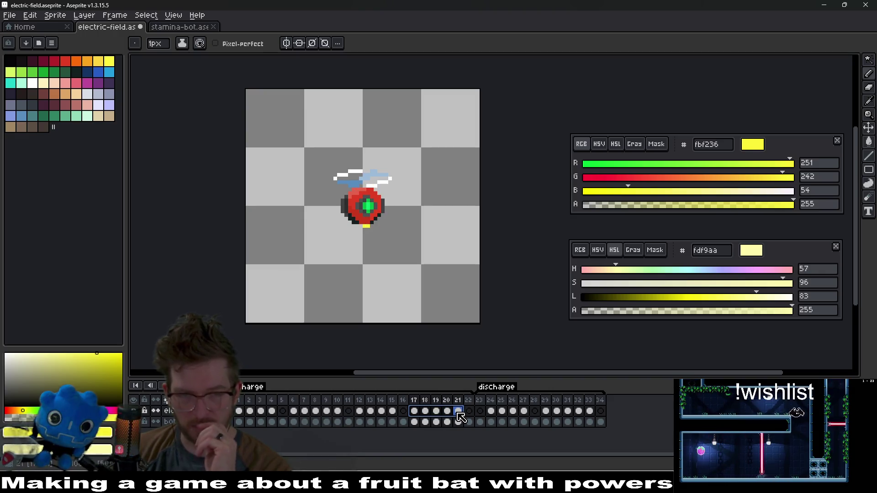
left_click_drag(328, 414, 295, 416)
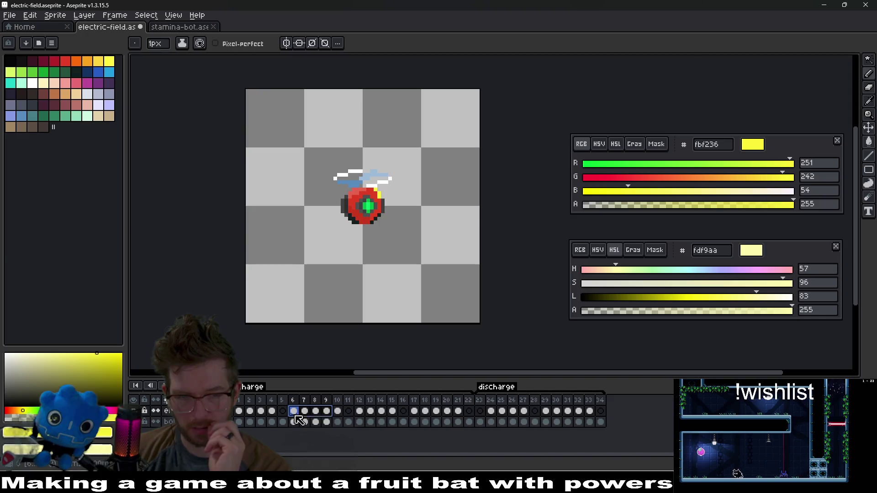
left_click(338, 411)
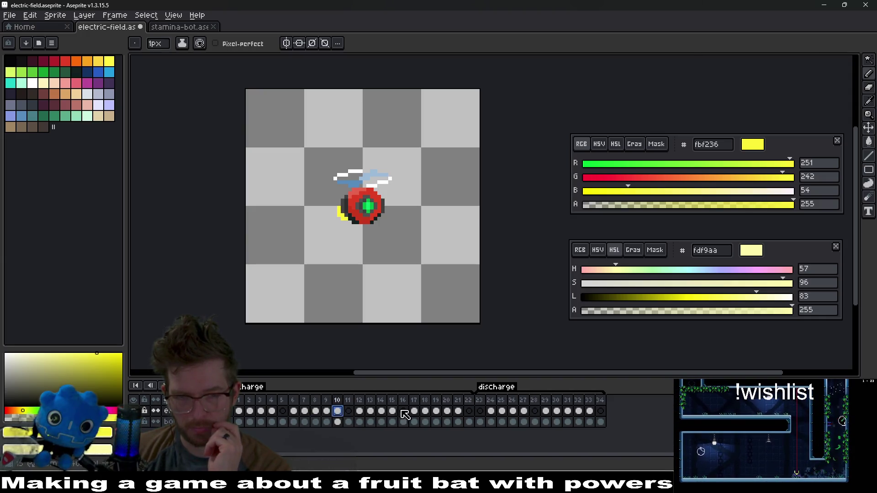
left_click_drag(457, 411, 426, 414)
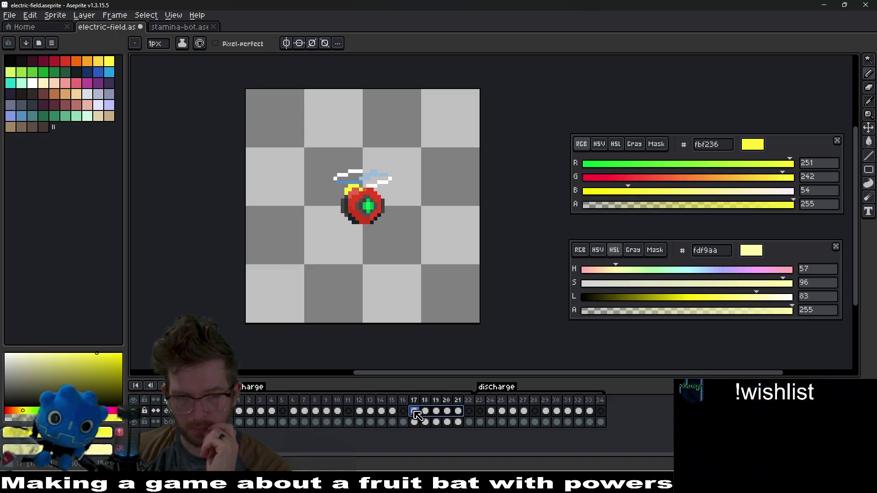
mouse_move(370, 411)
left_mouse_down()
mouse_move(395, 407)
mouse_move(345, 413)
left_mouse_up()
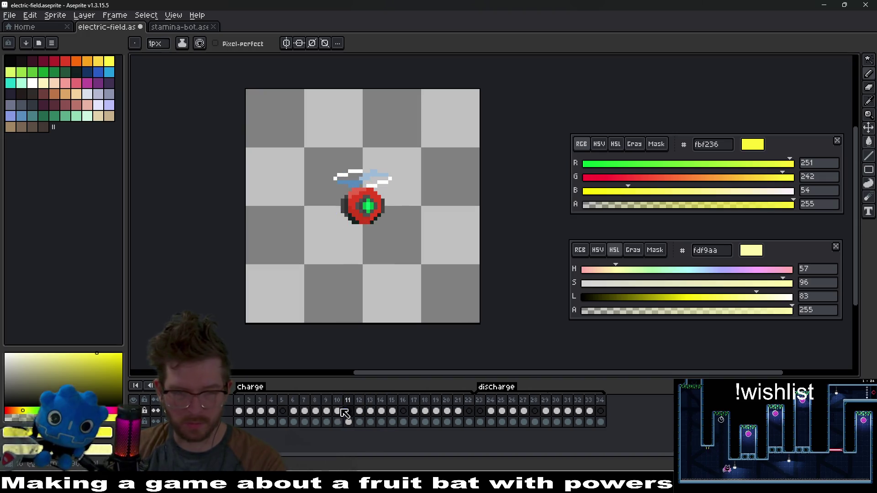
- Delete the first five frames of the animation
key("alt+c")
left_click_drag(294, 402, 246, 404)
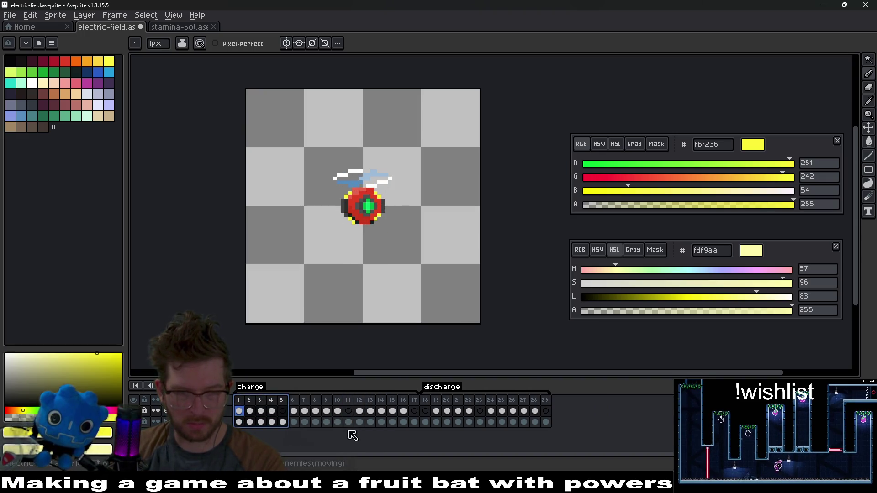
key("alt+c")
scroll(417, 281, "down", 1)
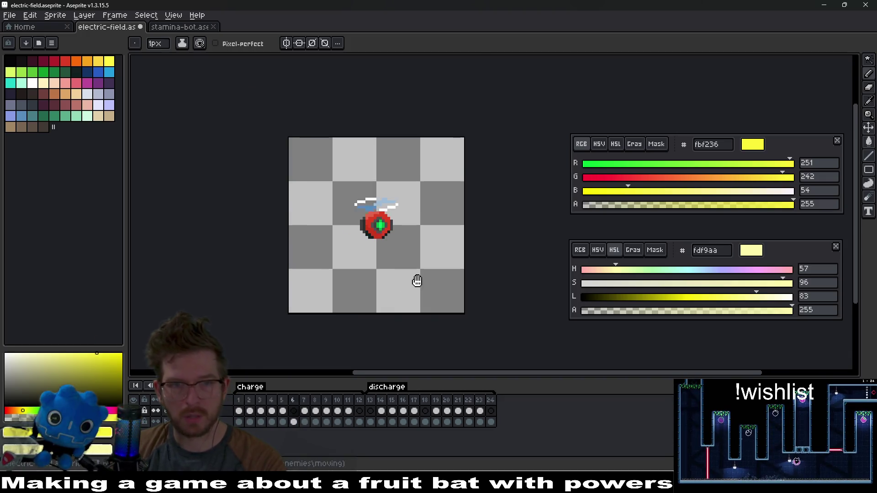
scroll(417, 281, "down", 1)
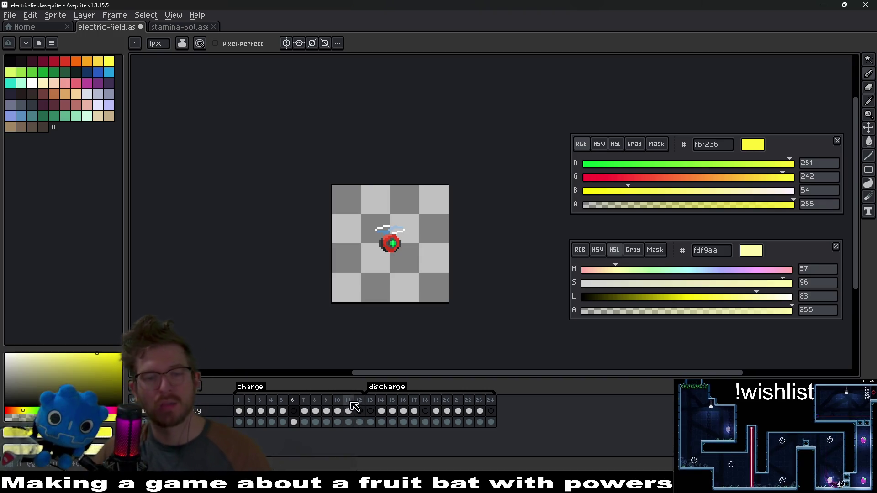
- Insert empty frames after frame 12 and fill frames 13–17 with copied frames
left_click(359, 410)
key("alt+n")
key("alt+b")
key("alt+b")
key("alt+b")
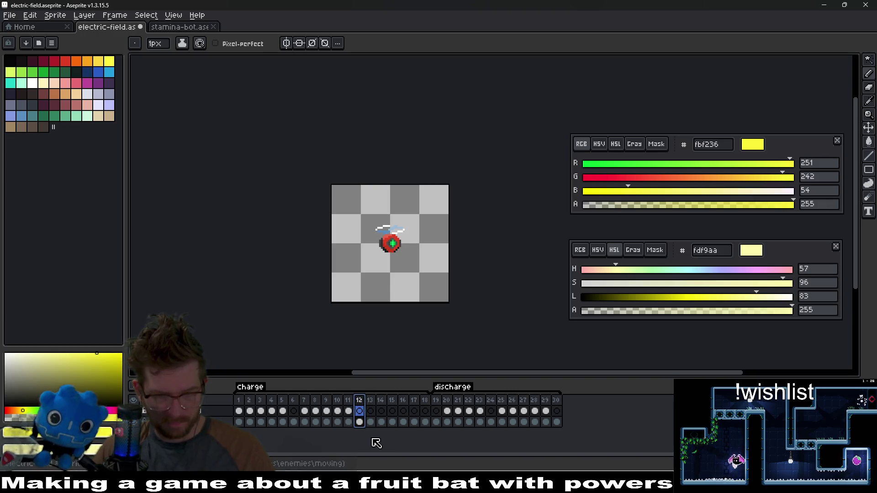
left_click_drag(271, 411, 279, 414)
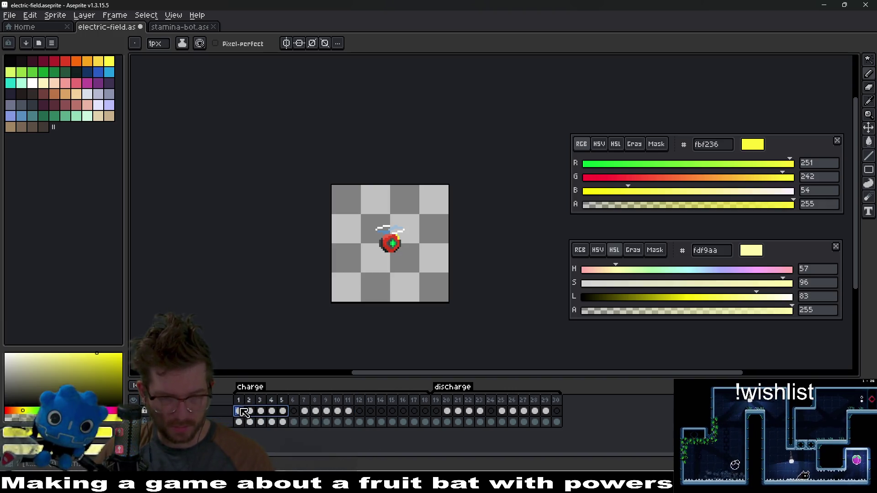
left_click(371, 412)
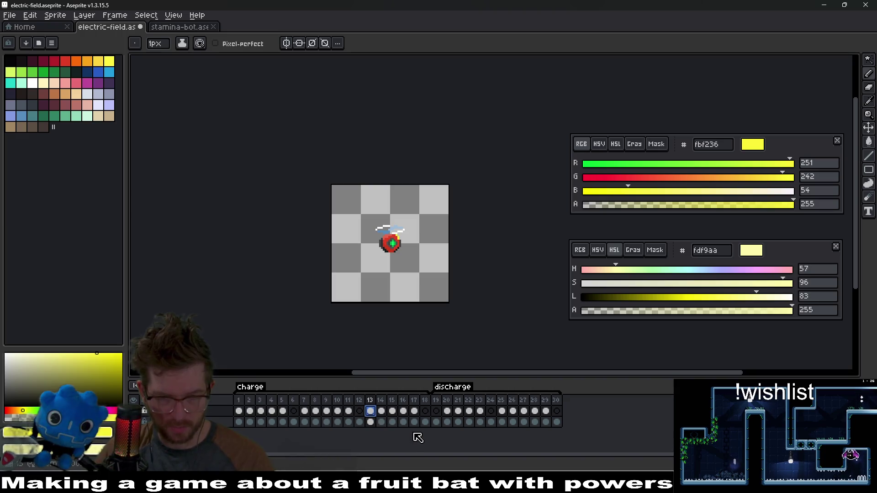
left_click_drag(416, 413, 377, 412)
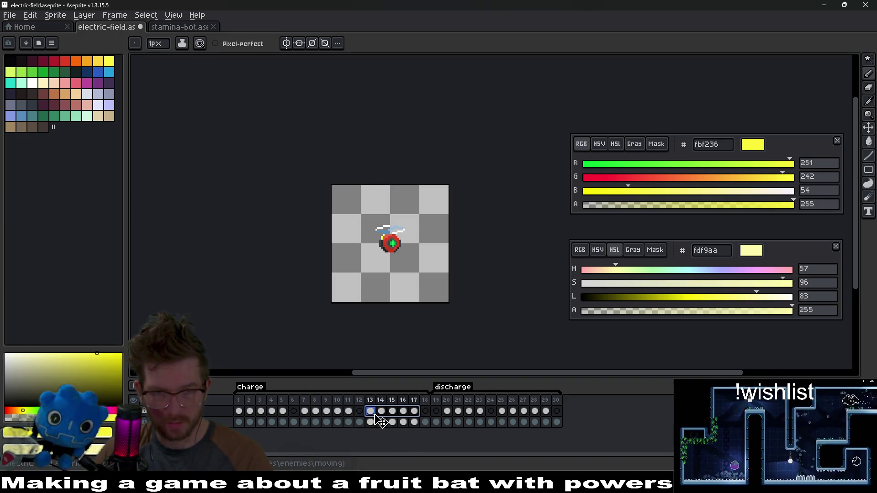
key("alt+n")
key("alt+n")
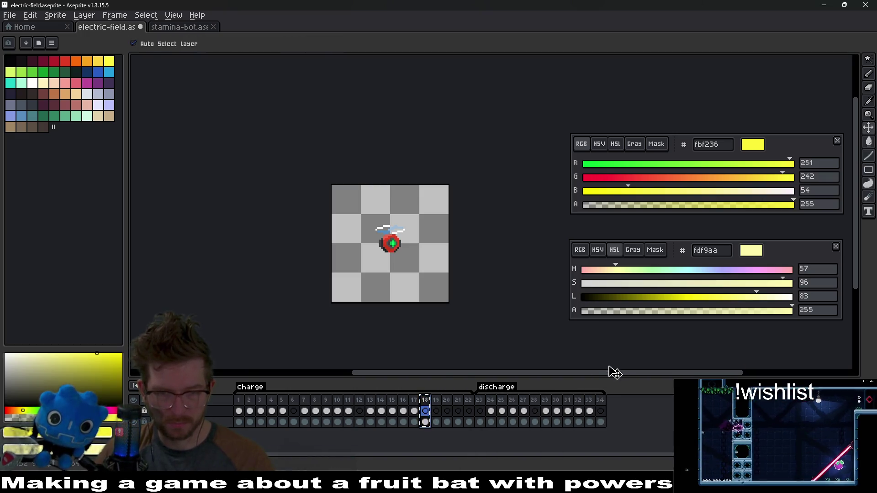
- Copy the cels of frames 7–11 into frames 19–23, then return to a charge frame
mouse_move(352, 414)
left_mouse_down()
mouse_move(304, 413)
mouse_move(441, 413)
mouse_move(483, 427)
mouse_move(440, 412)
left_mouse_up()
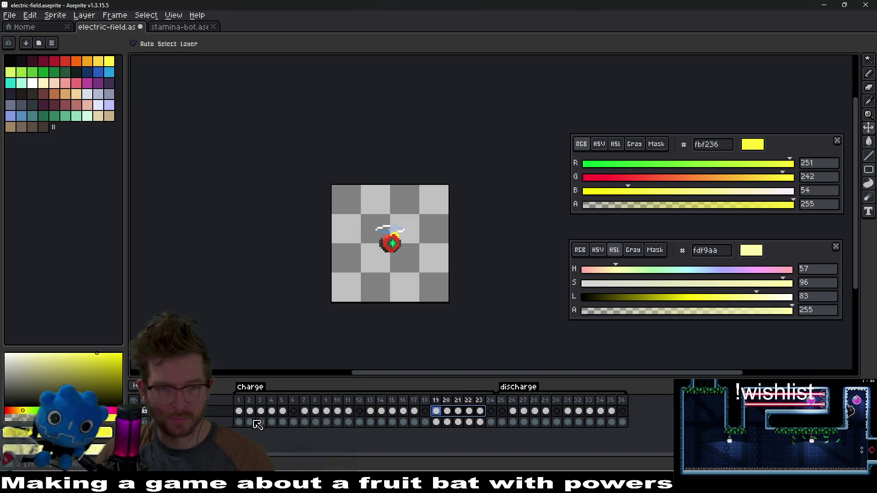
left_click(243, 400)
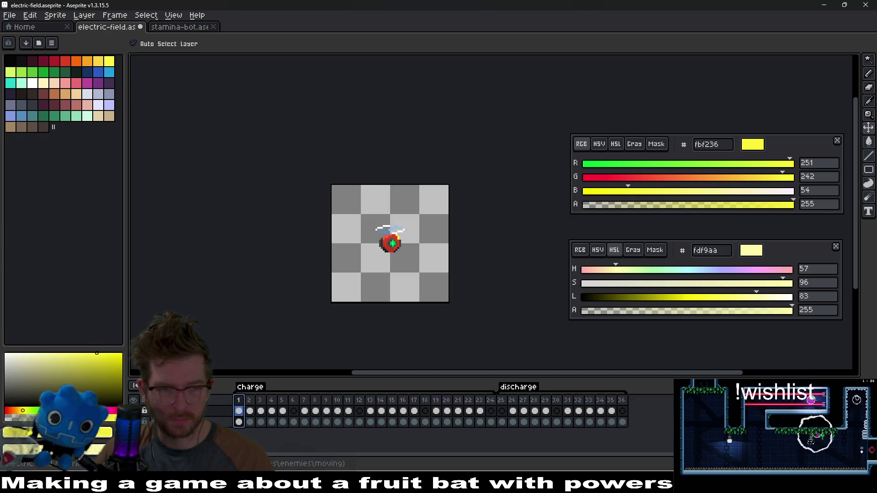
key("b")
key("Return")
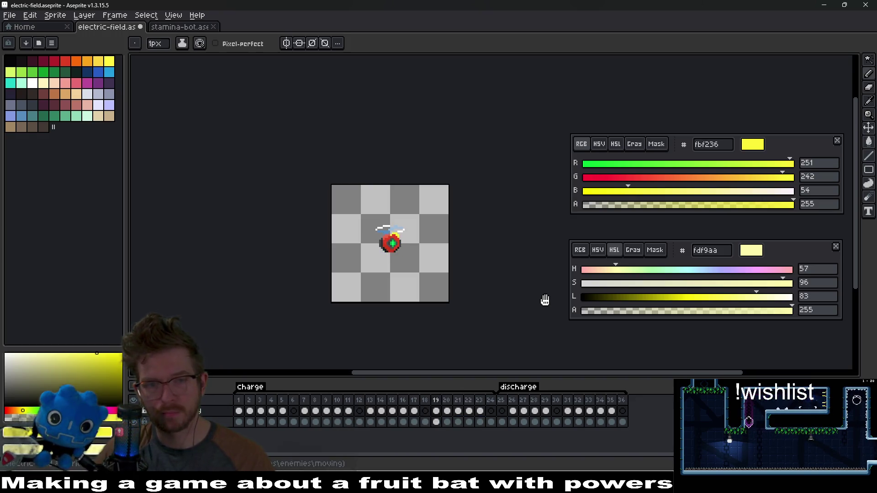
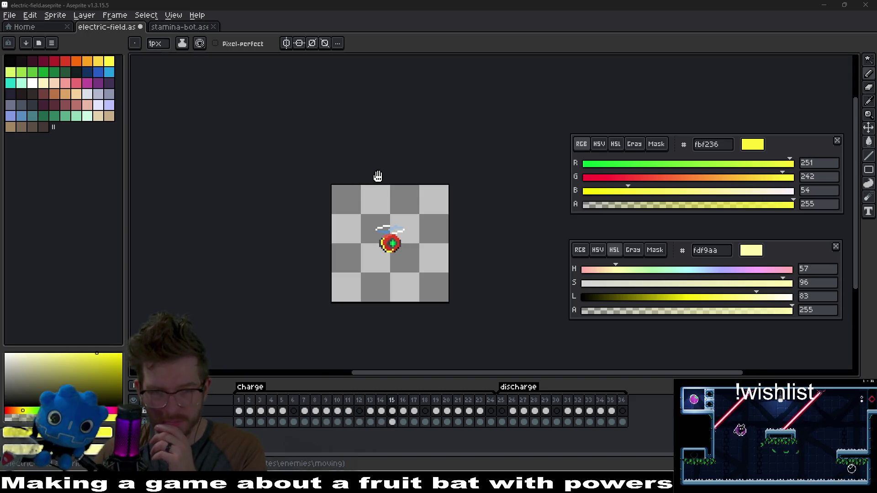
- Add a new empty layer at the top of the layer stack
scroll(481, 293, "up", 4)
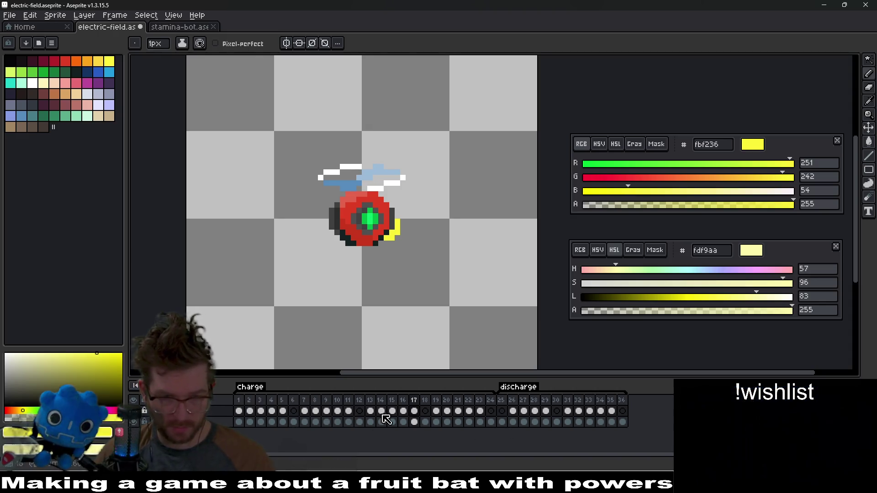
right_click(229, 411)
mouse_move(232, 419)
right_click(269, 393)
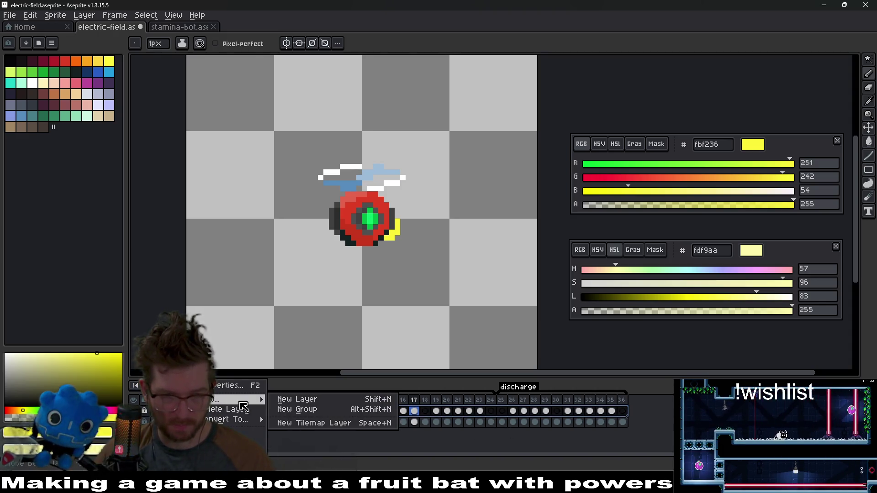
left_click(300, 398)
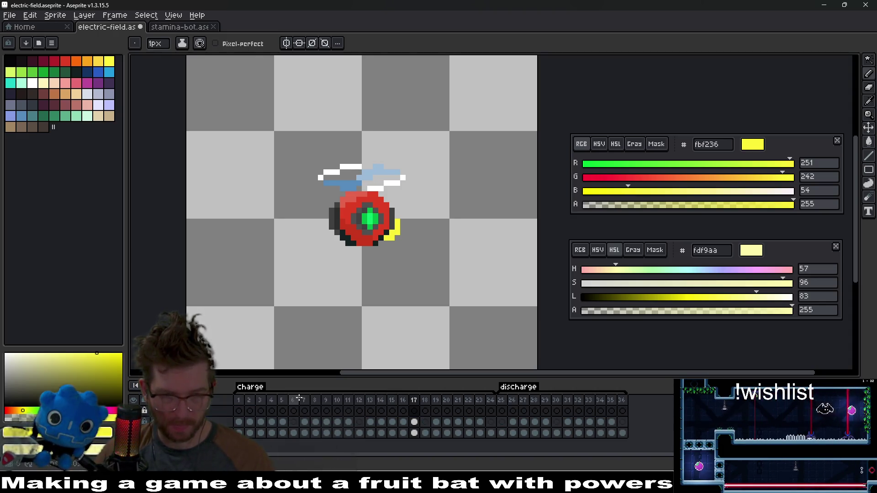
double_click(231, 411)
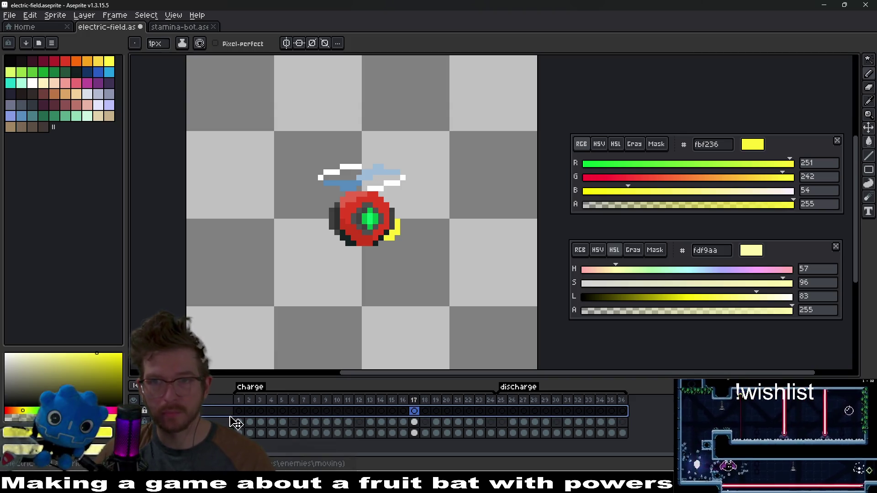
key("Return")
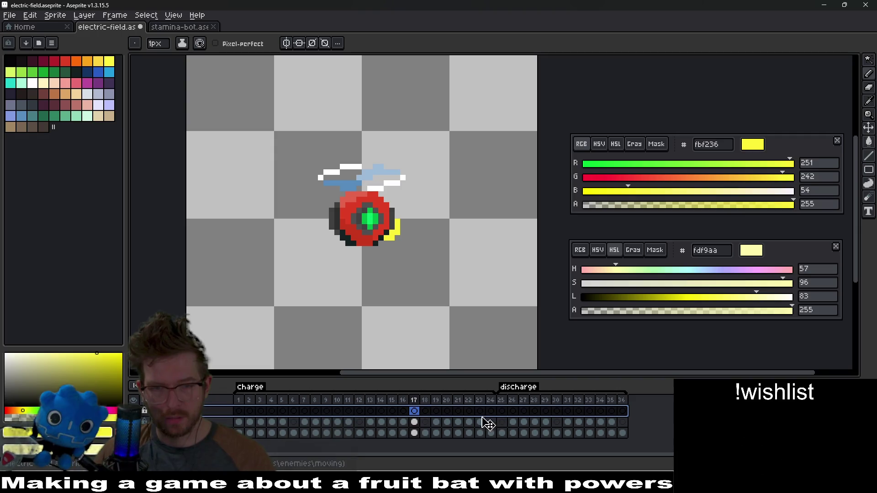
- Move the middle layer's spark cels from frames 13–17 onto the top layer at frames 4–8
left_click_drag(480, 423, 437, 429)
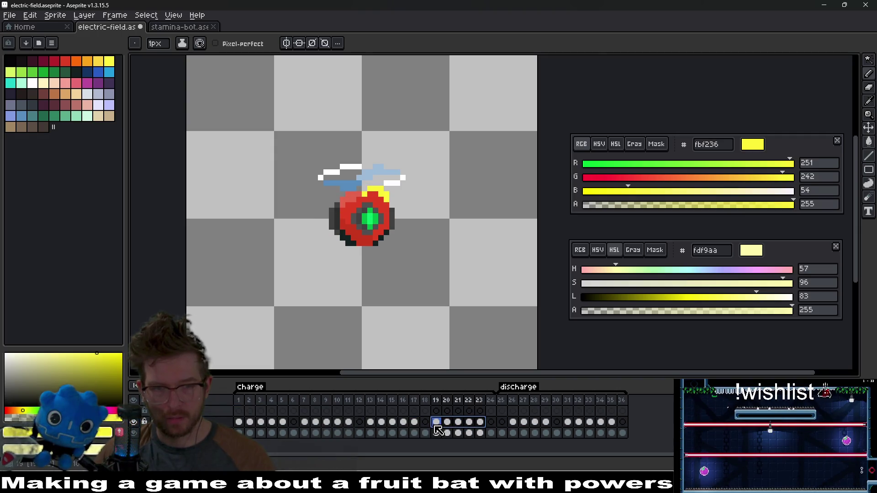
mouse_move(348, 422)
left_mouse_down()
mouse_move(265, 422)
mouse_move(249, 412)
left_mouse_up()
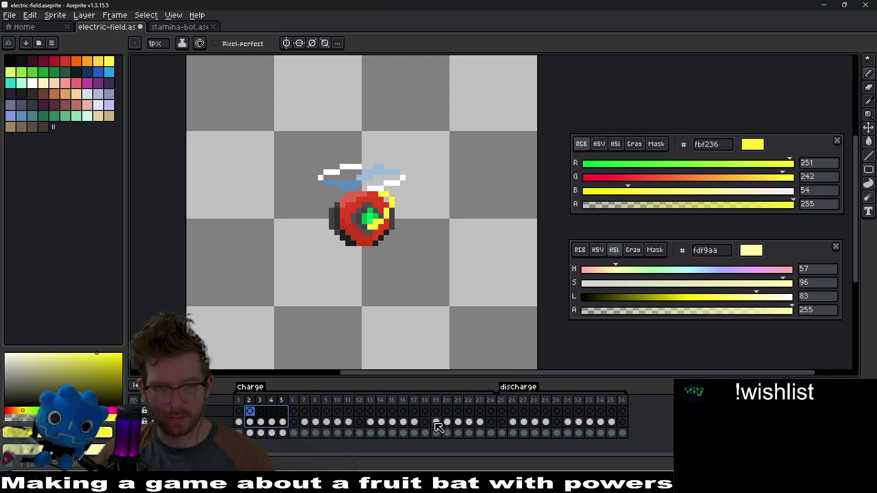
mouse_move(437, 427)
left_mouse_down()
mouse_move(453, 423)
mouse_move(258, 425)
mouse_move(397, 430)
mouse_move(371, 432)
left_mouse_up()
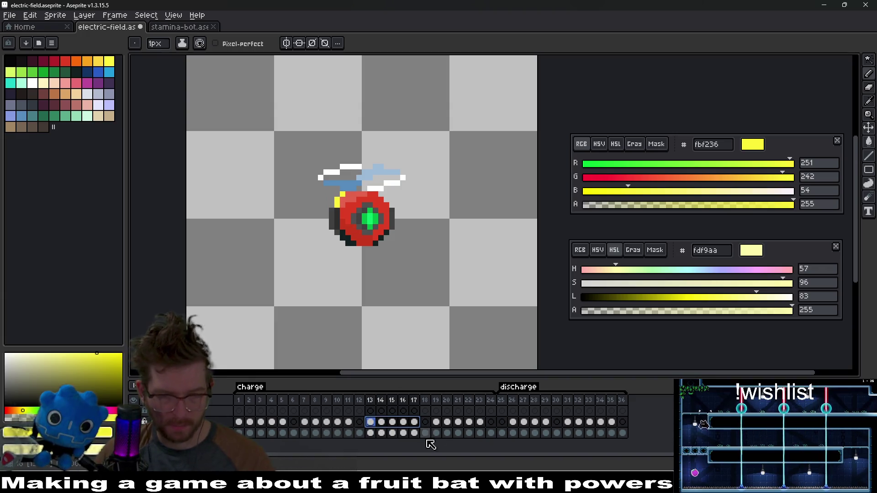
left_click(273, 411)
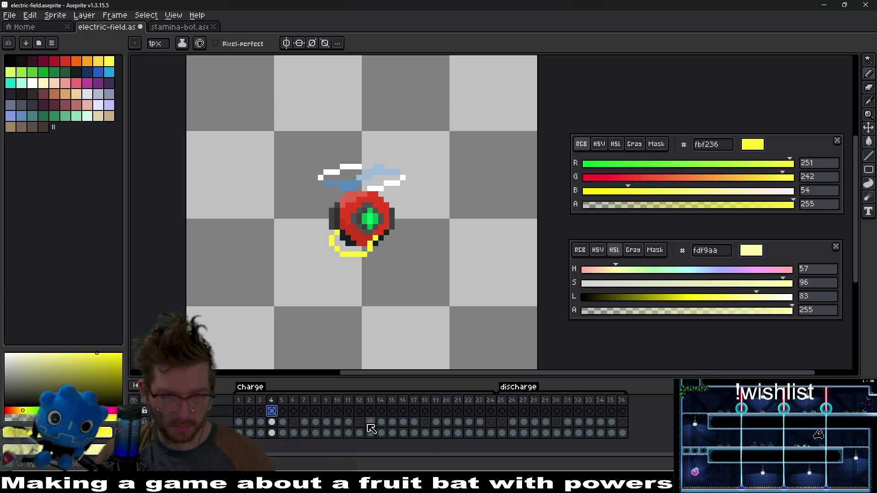
left_click_drag(414, 422, 374, 423)
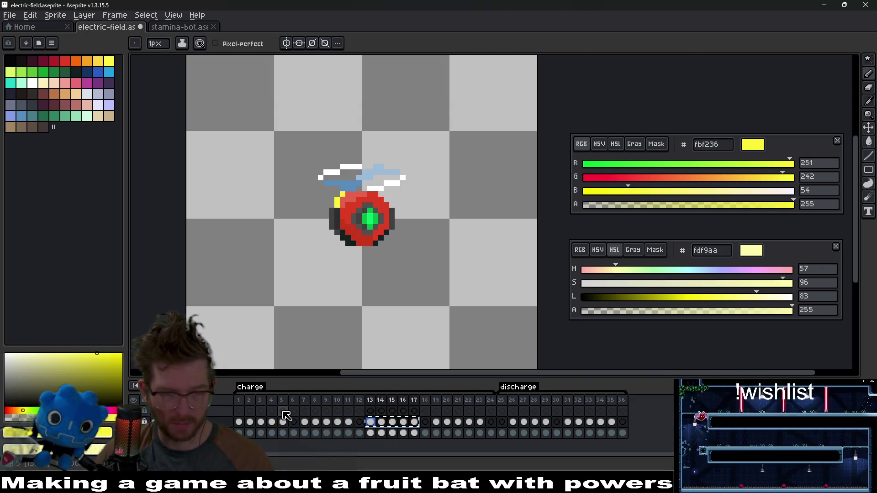
left_click_drag(278, 414, 274, 412)
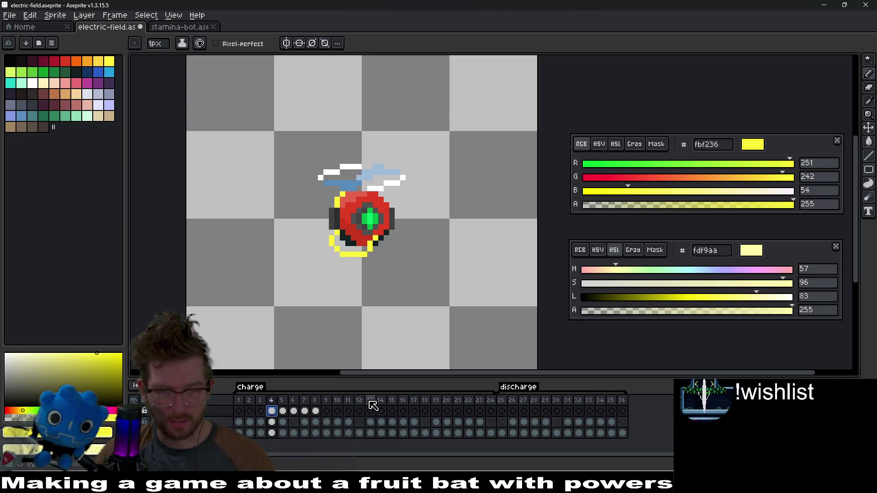
- Delete frames 13–16 and copy the spark cels at 14–18 onto the top layer at 11–15
left_click_drag(371, 401, 417, 404)
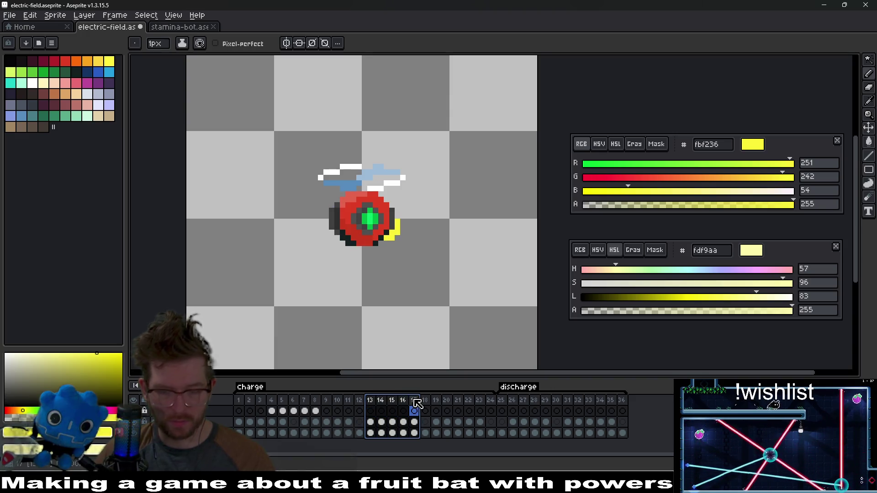
key("Delete")
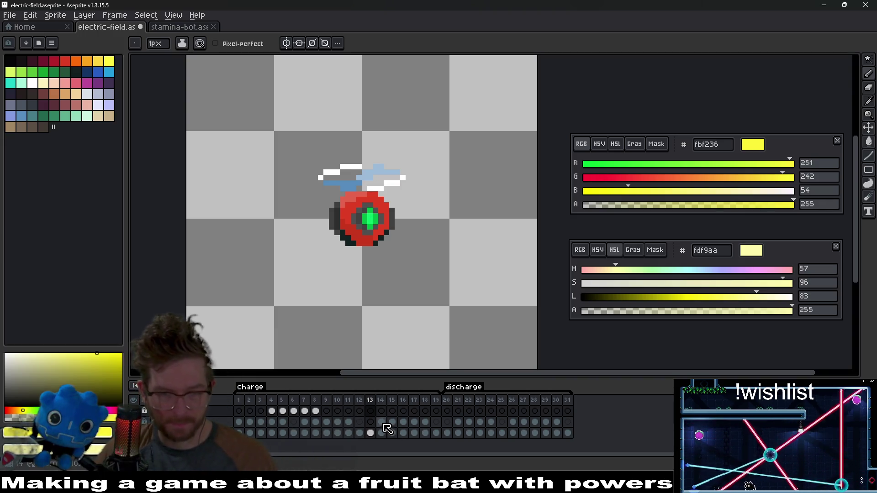
left_click_drag(384, 424, 424, 424)
key("ctrl+c")
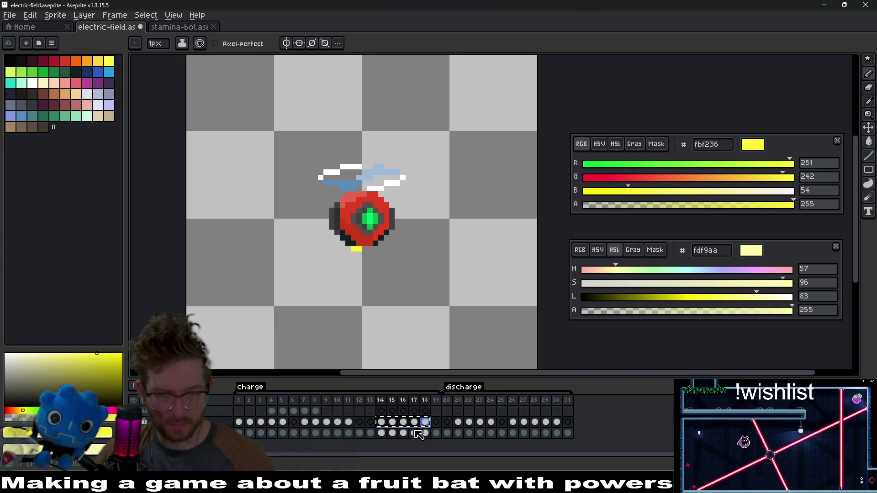
key("ctrl+v")
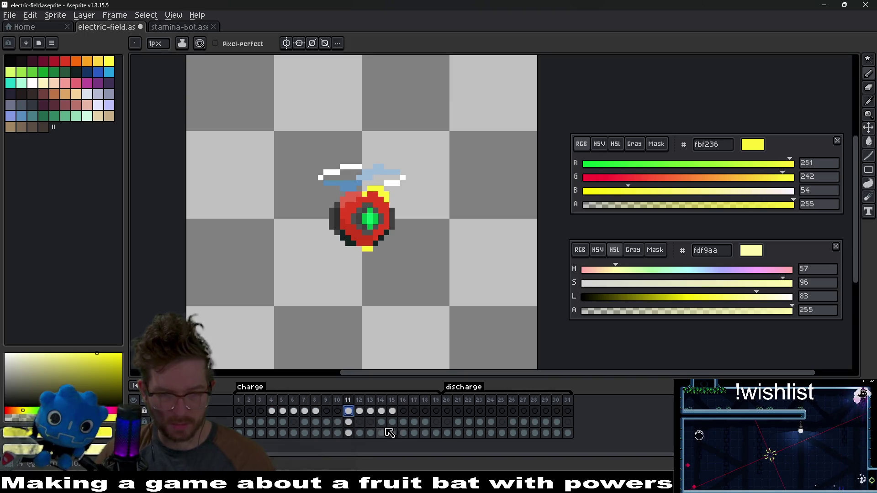
left_click_drag(381, 422, 425, 424)
key("Delete")
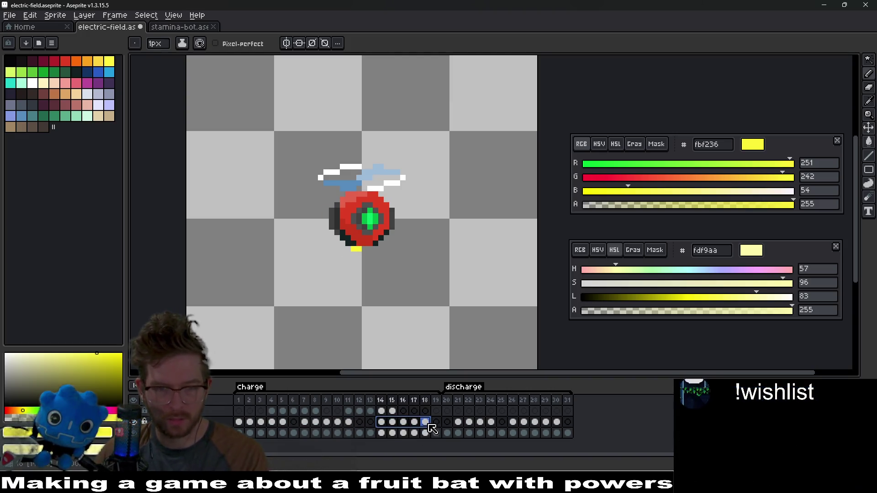
- Remove the three surplus frames and play the animation from frame 1
left_click_drag(413, 411, 436, 411)
key("alt+c")
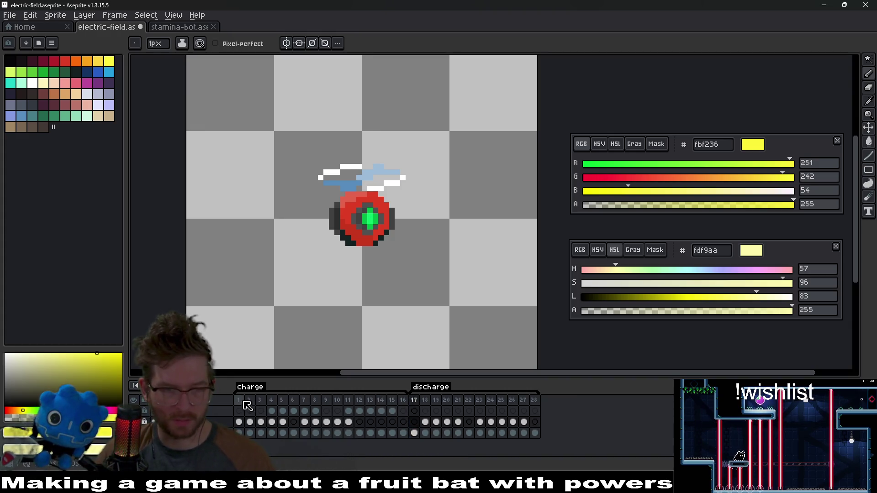
left_click(238, 422)
key("Return")
scroll(452, 268, "down", 3)
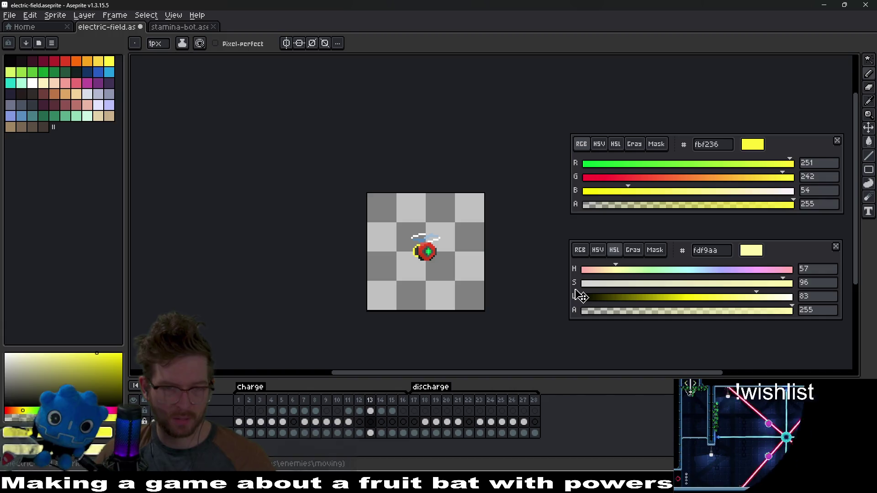
- Restore the original frames, insert new frames at 6, 14, 21 and 28, and preview playback
key("ctrl+v")
key("ctrl+v")
key("Return")
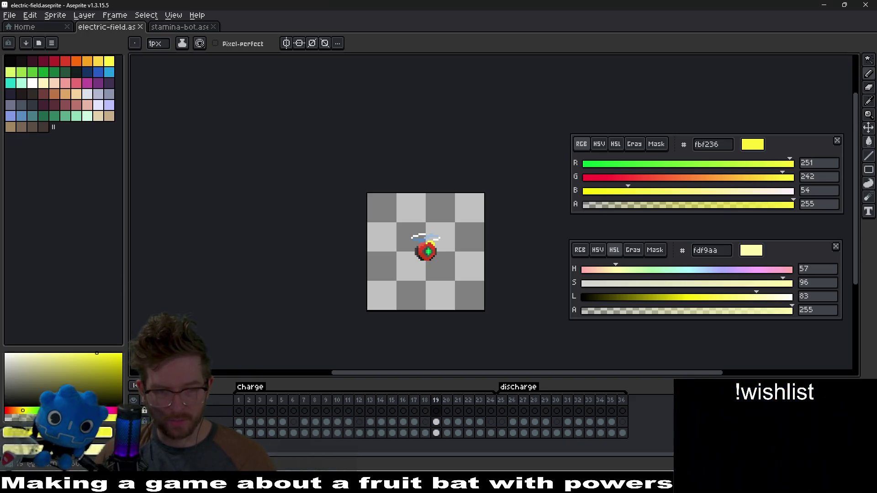
left_click(294, 410)
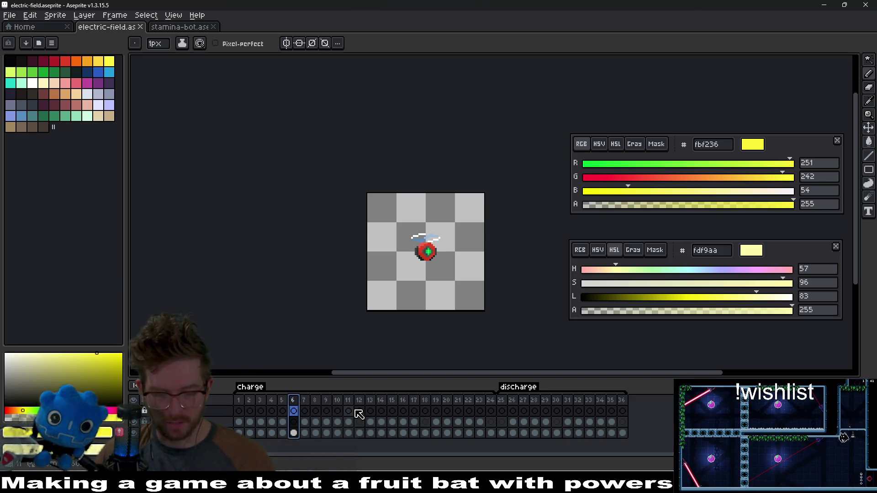
key("alt+n")
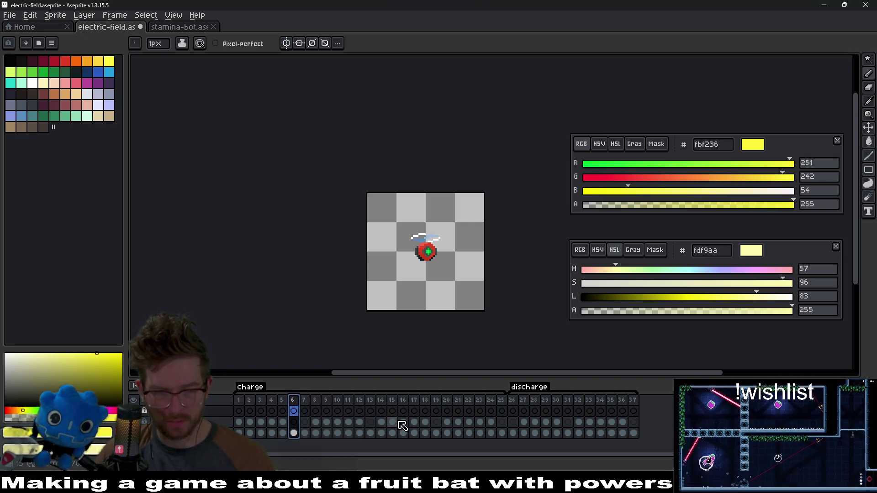
key("alt+n")
left_click(382, 407)
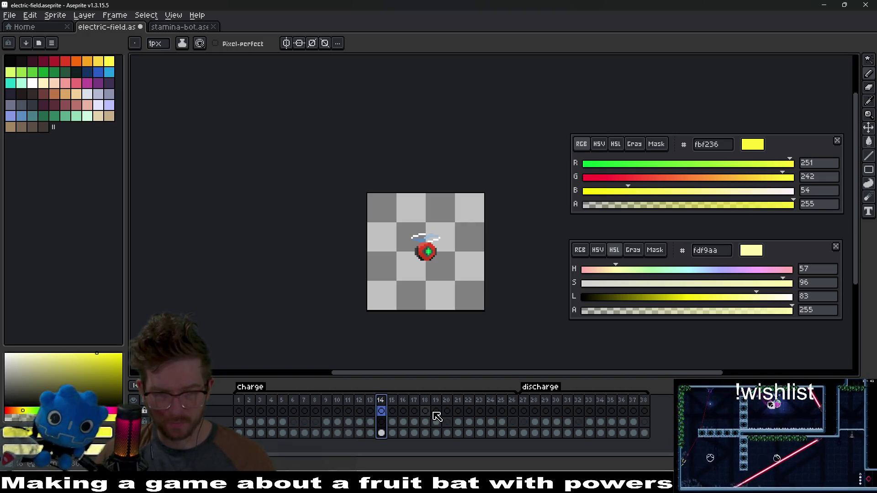
key("alt+n")
left_click(457, 411)
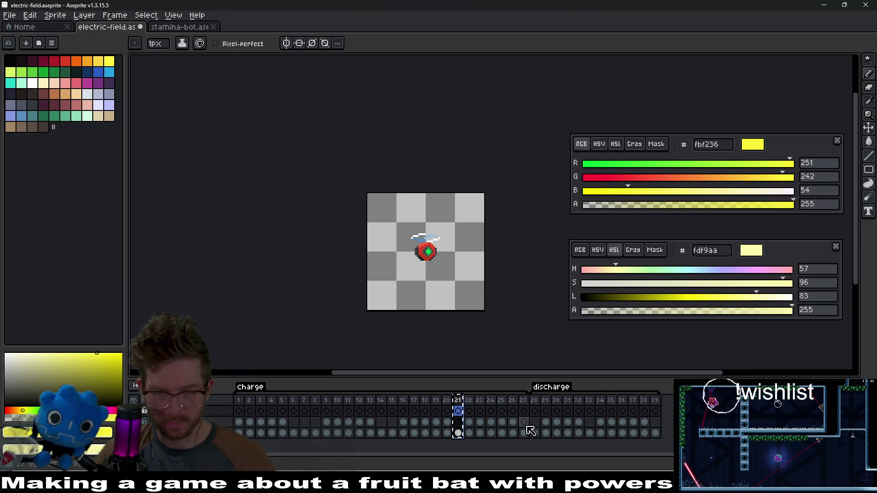
key("alt+n")
left_click(535, 410)
key("alt+n")
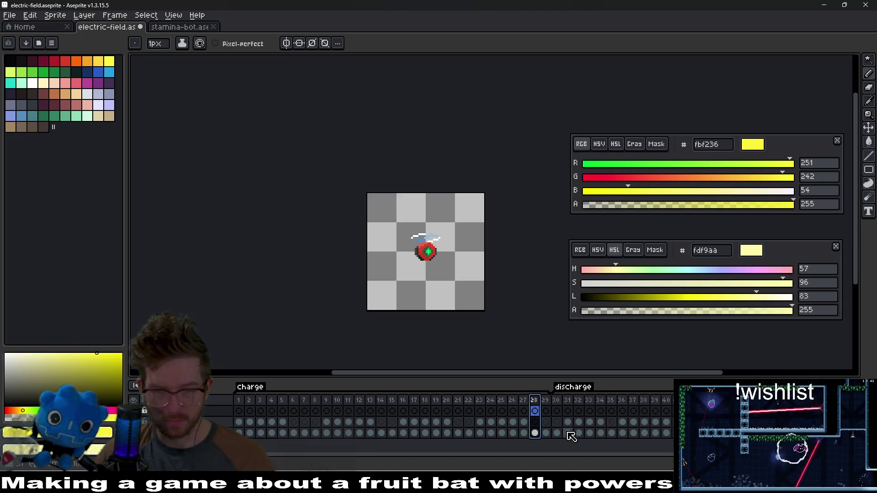
key("Return")
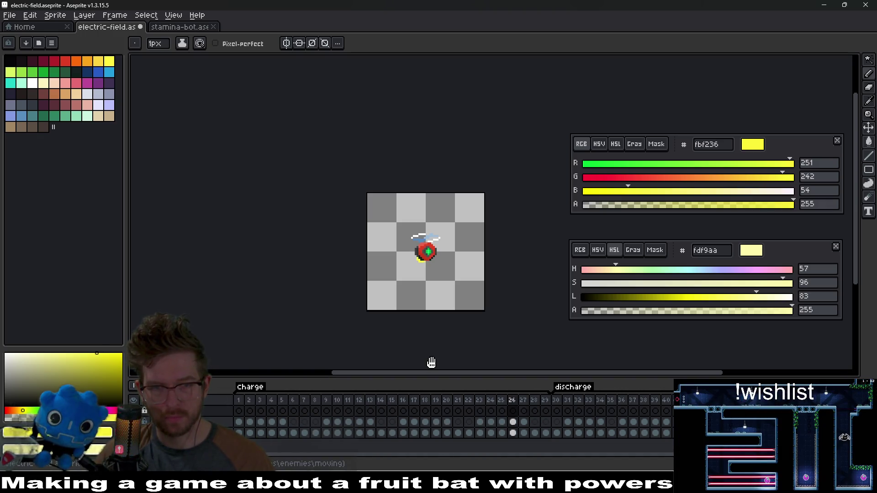
- Delete frames 7–8, an extra frame before discharge, and frame 25, leaving 36 frames
left_click(314, 401)
left_click_drag(314, 400, 305, 402)
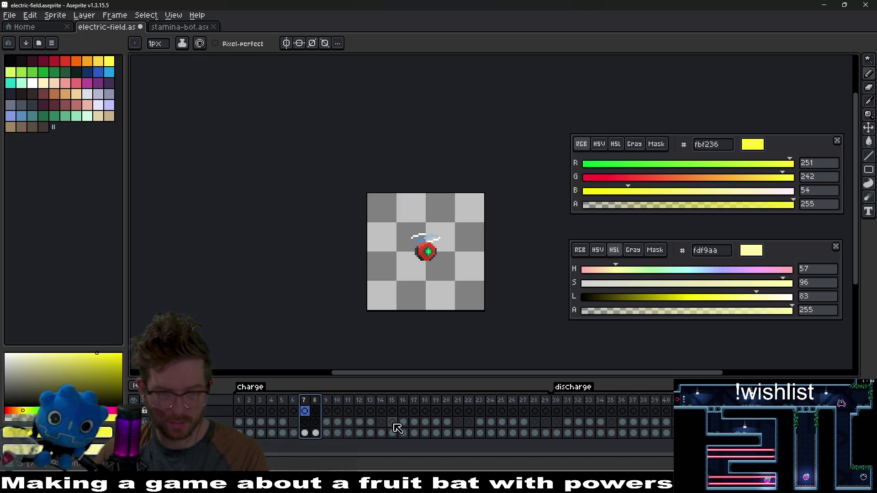
key("Delete")
left_click(371, 411)
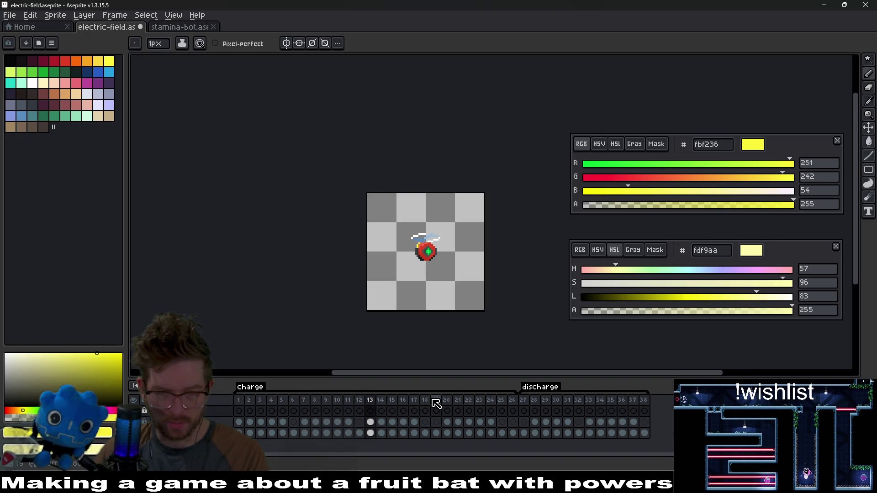
left_click(436, 403)
key("Delete")
left_click(502, 404)
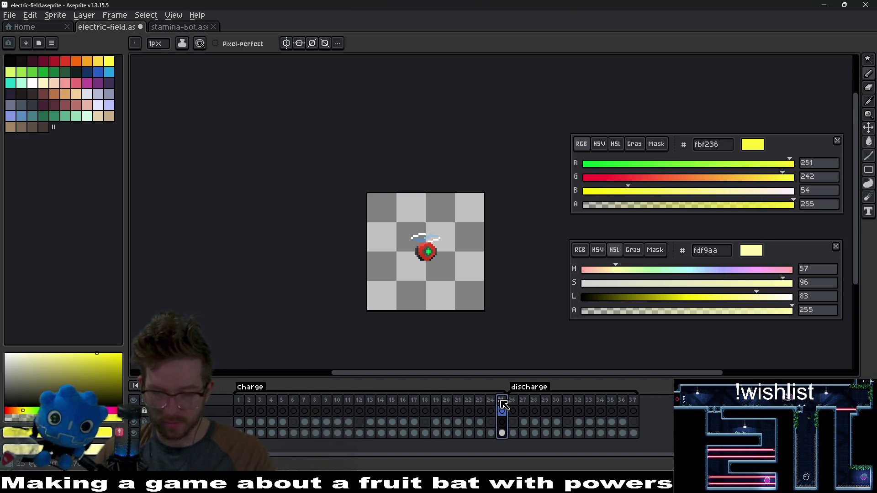
key("Delete")
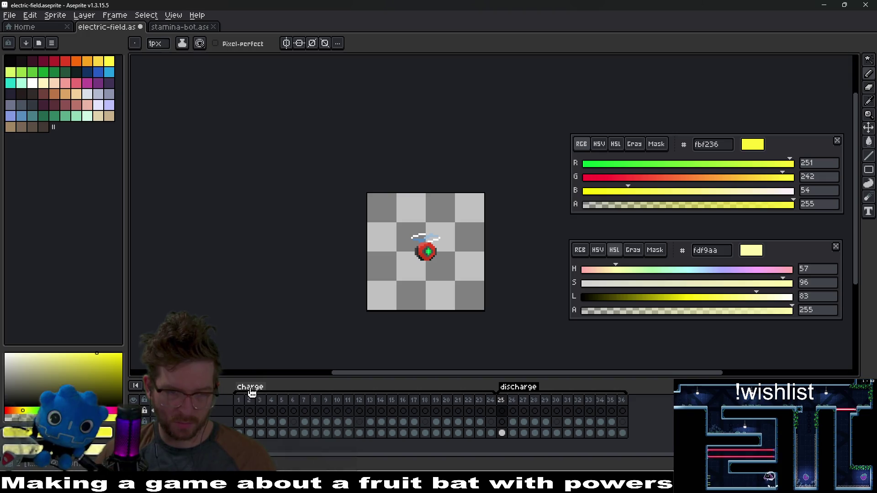
- Set the charge tag to end at frame 6
double_click(251, 390)
left_click(462, 231)
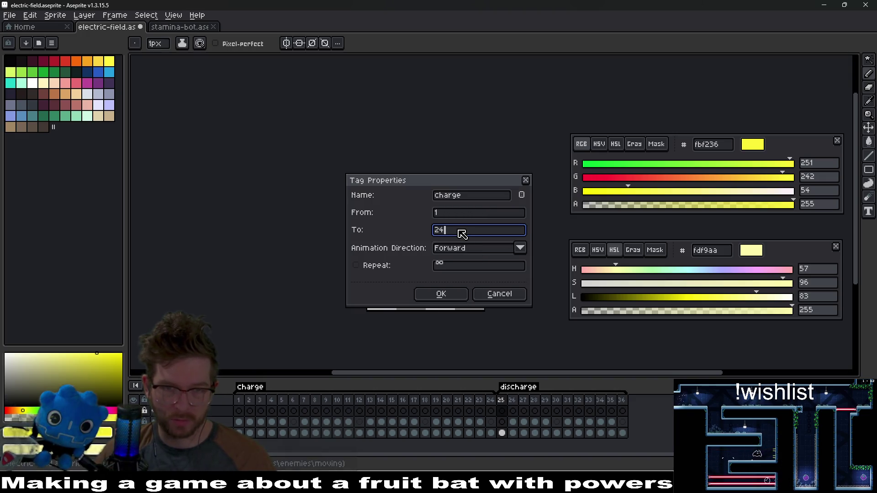
type("5")
key("Return")
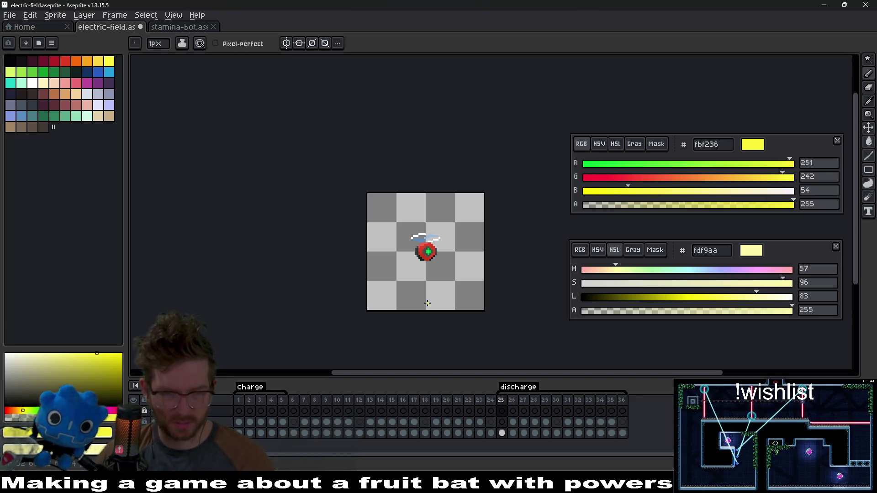
double_click(260, 388)
left_click(445, 230)
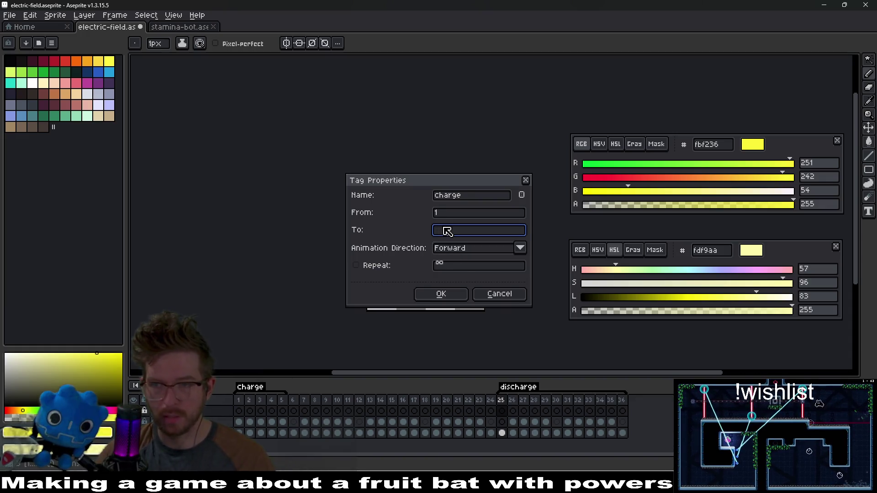
type("6")
key("Return")
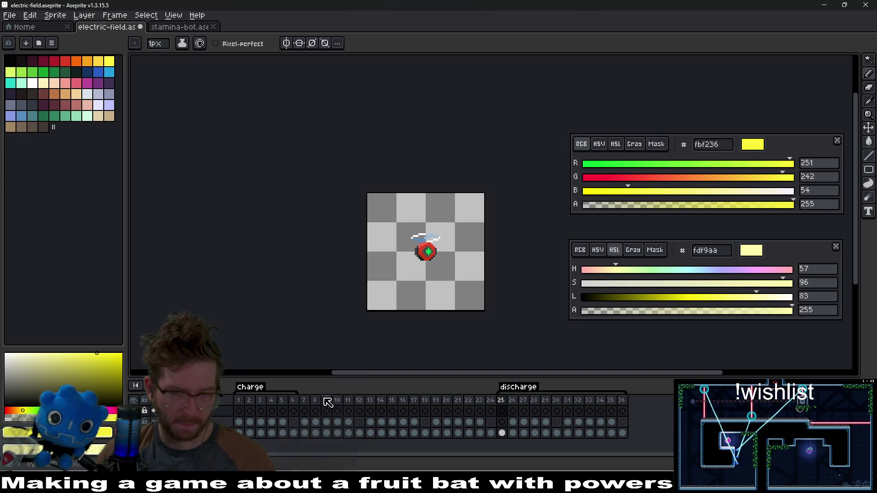
- Tag frames 7–12 as charge2 and frames 13–18 as charge3
left_click_drag(304, 404, 371, 404)
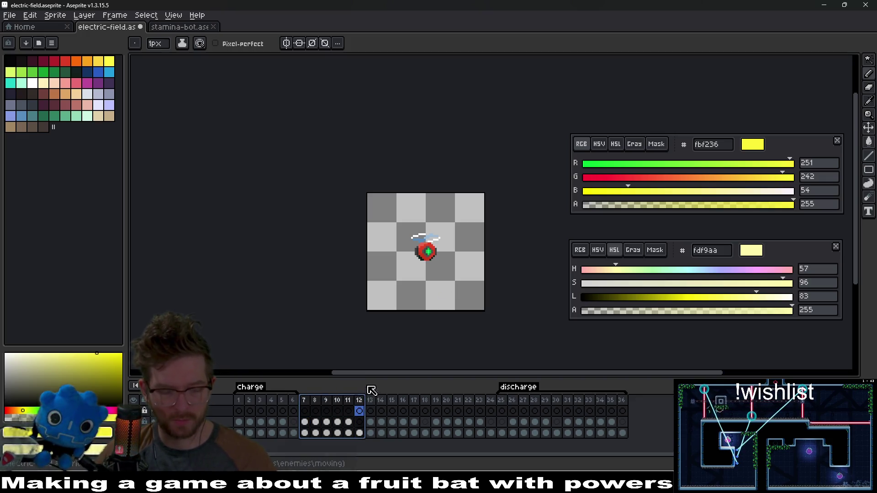
right_click(338, 410)
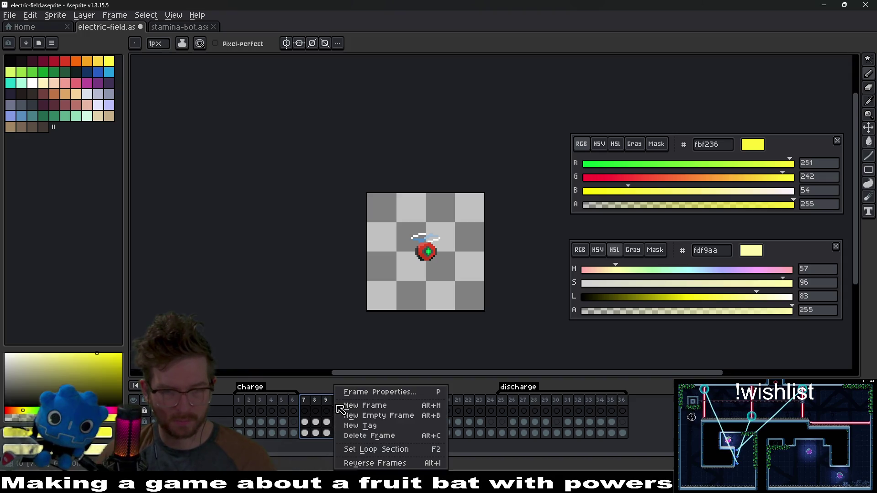
left_click(374, 428)
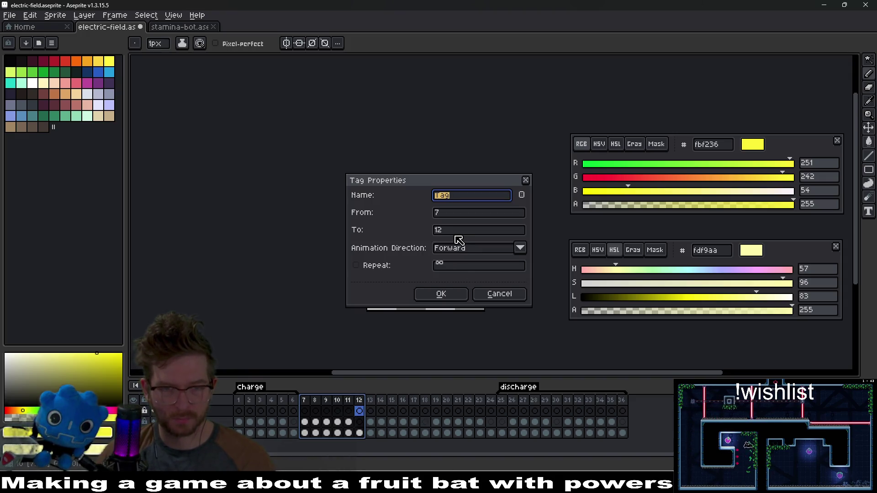
left_click(451, 292)
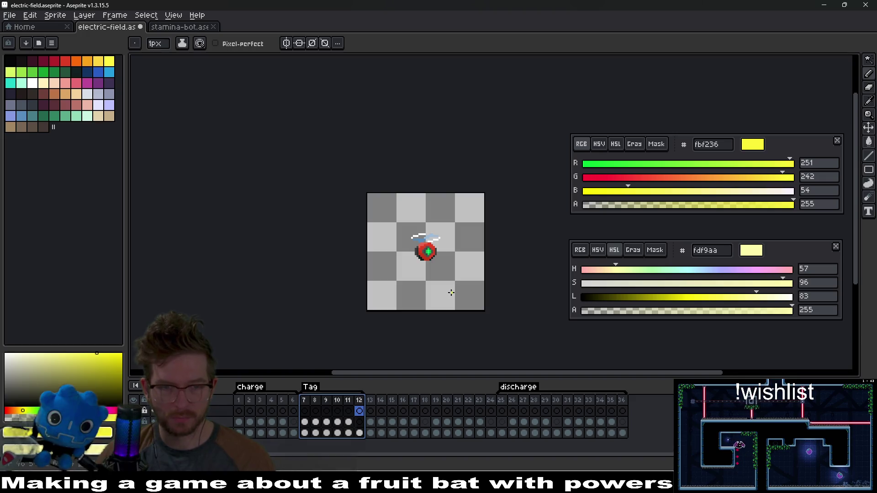
double_click(311, 389)
type("charge2")
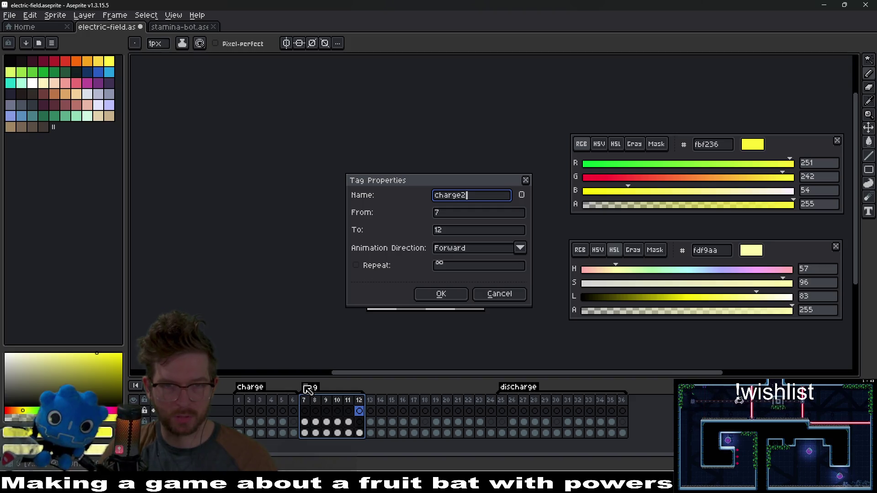
key("Return")
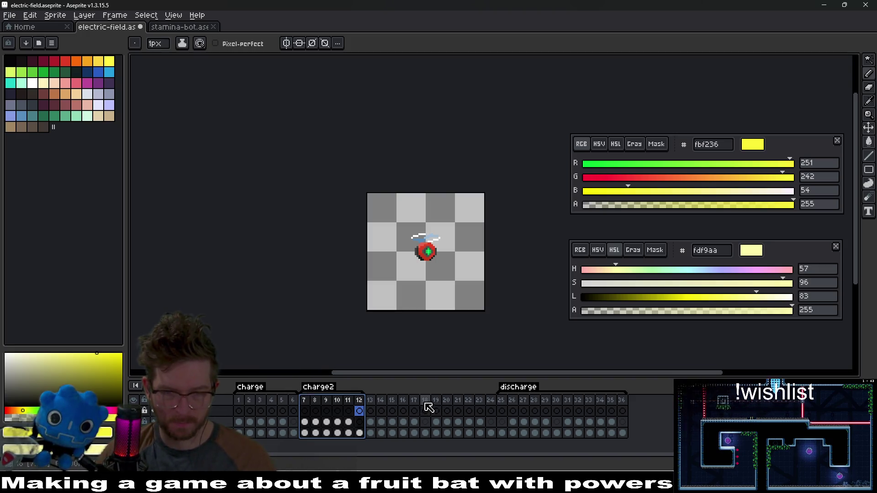
left_click_drag(426, 404, 372, 404)
right_click(381, 408)
left_click(398, 430)
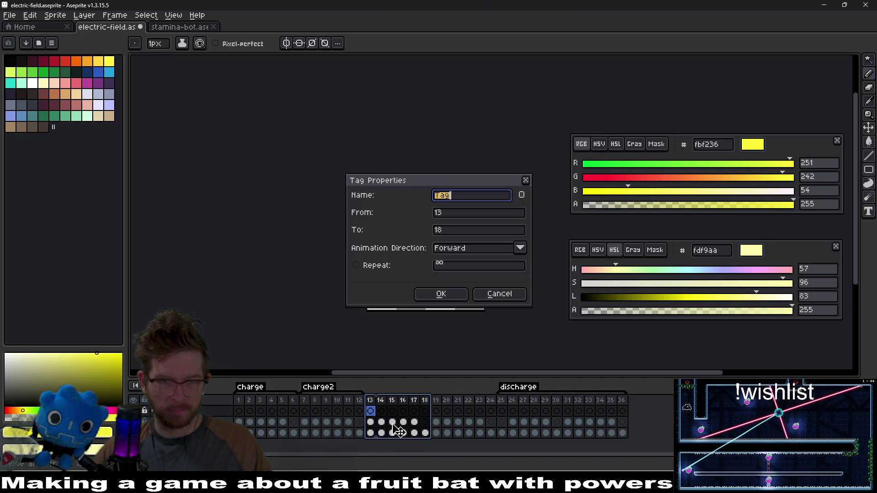
type("3")
key("Return")
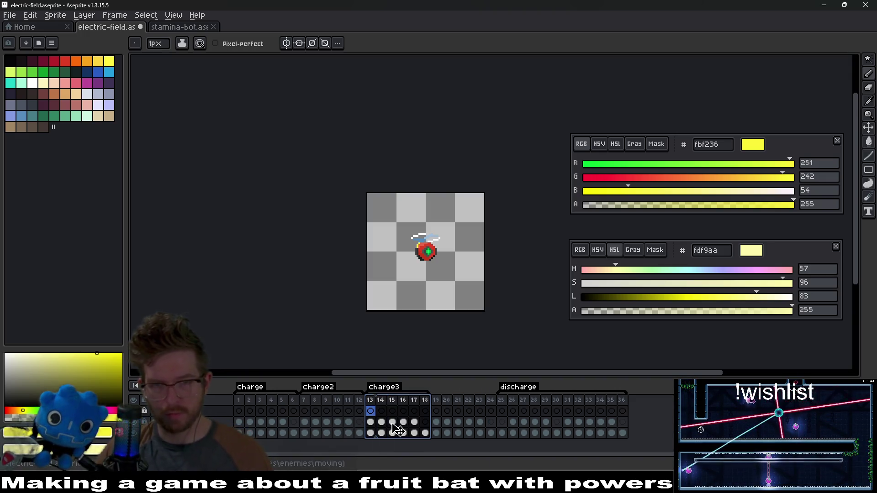
- Tag frames 19–24 as charge4 and insert a new frame at the start
left_click_drag(490, 406, 439, 407)
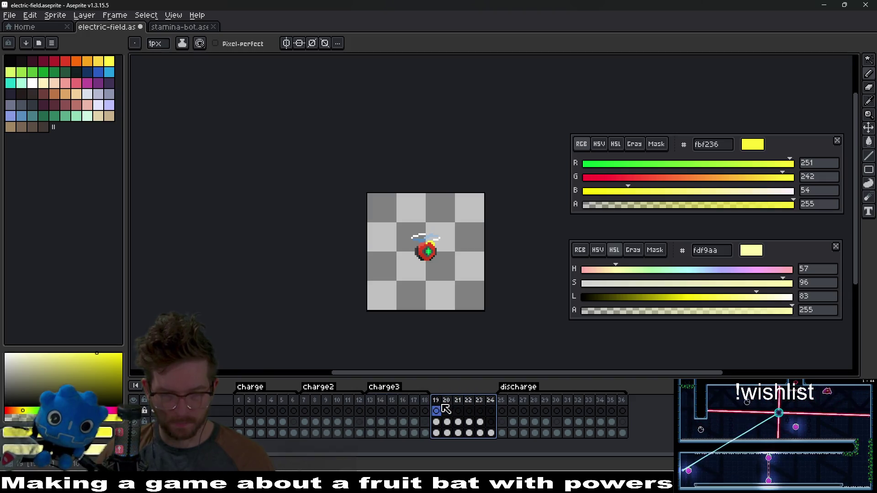
right_click(444, 406)
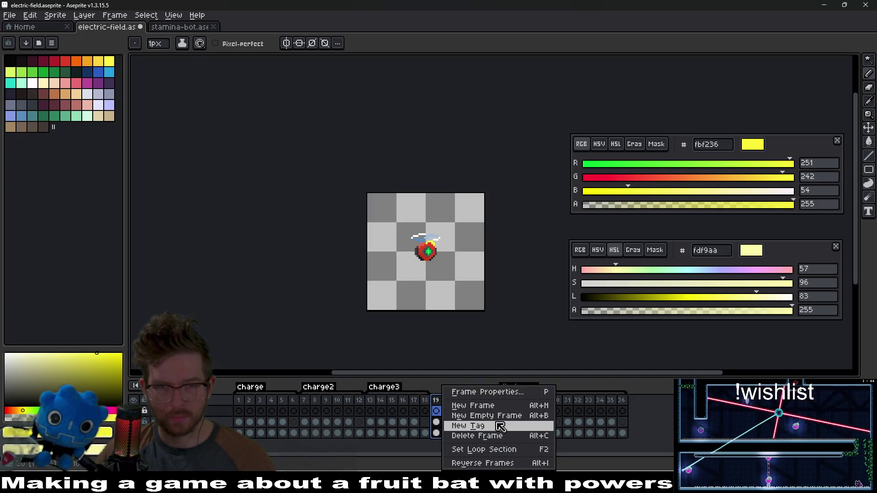
left_click(500, 427)
type("charge4")
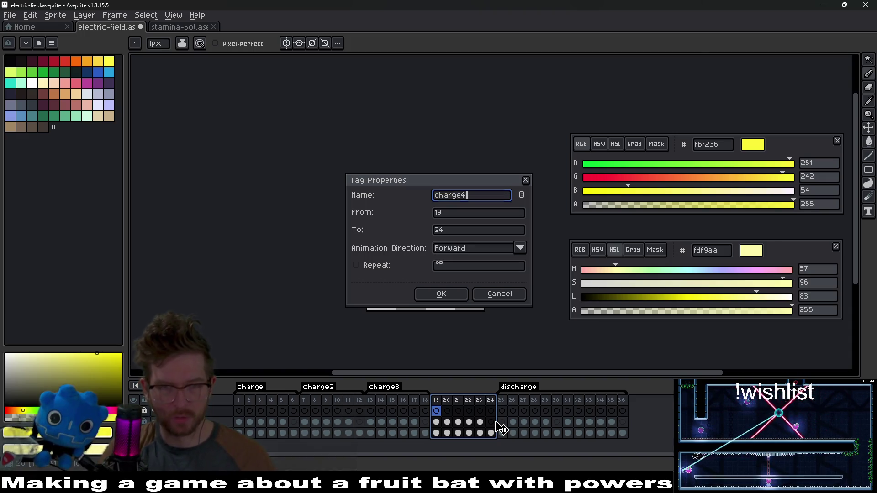
key("Return")
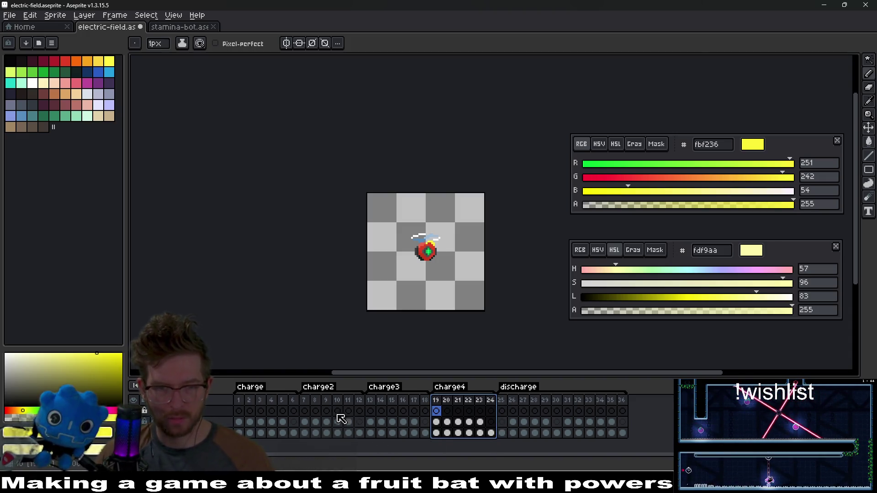
left_click(241, 400)
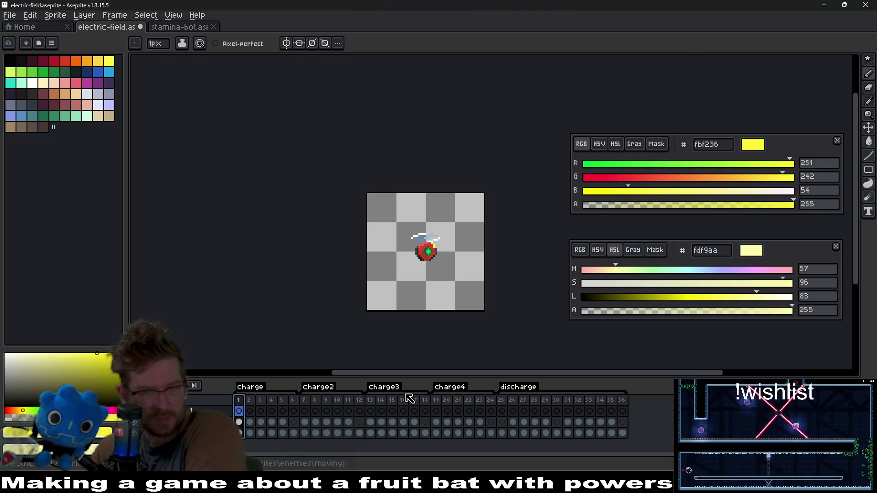
key("alt+n")
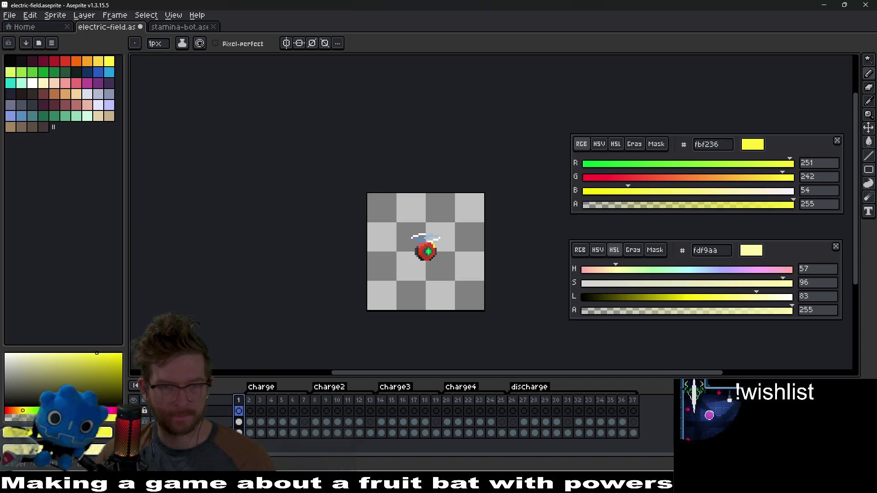
left_click(240, 422)
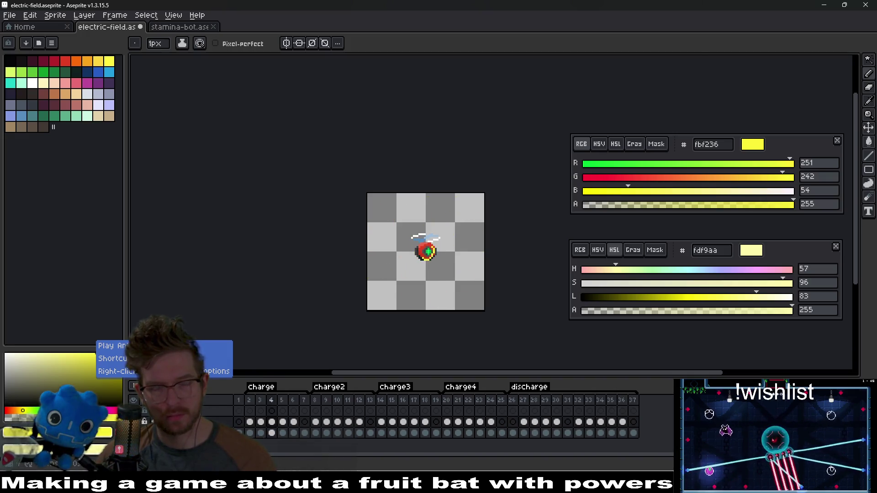
left_click(600, 400)
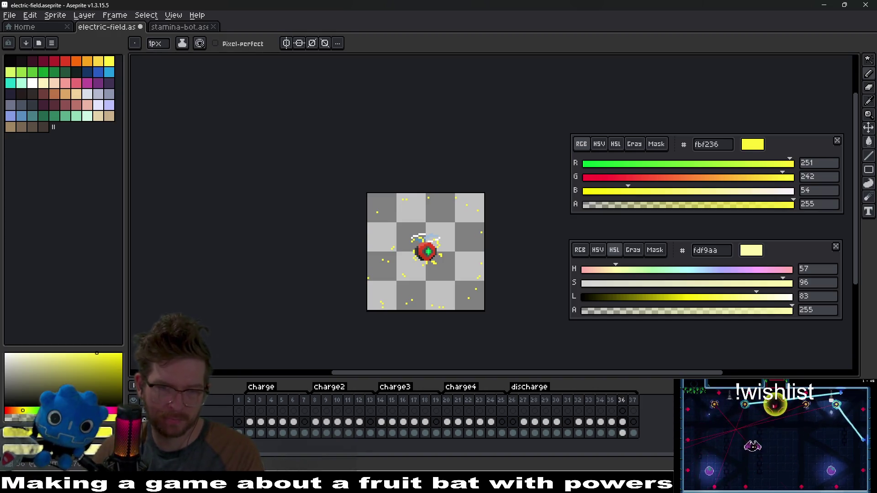
key("comma")
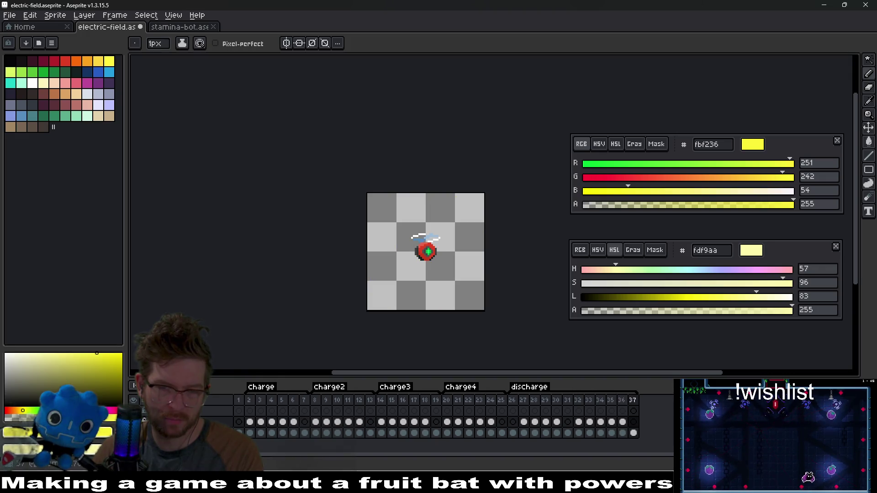
key("alt+c")
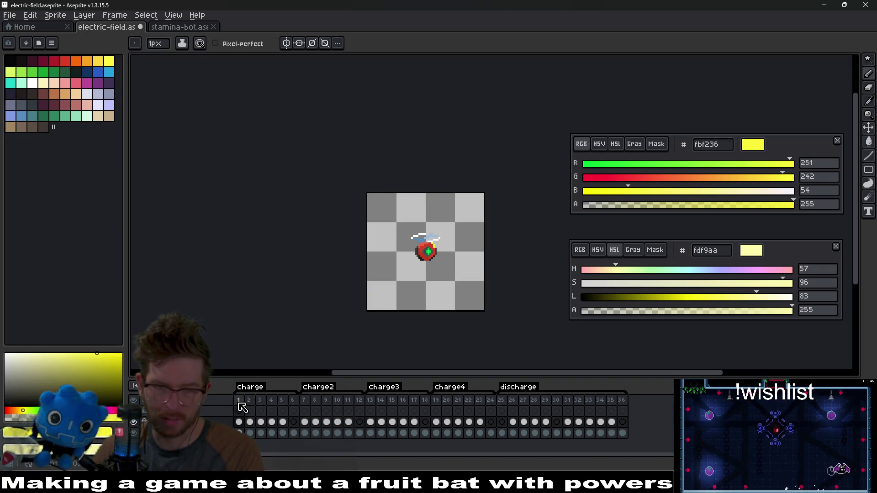
- Export the sprite sheet with Split Tags, overwriting electric-field-Sheet.png
key("ctrl+e")
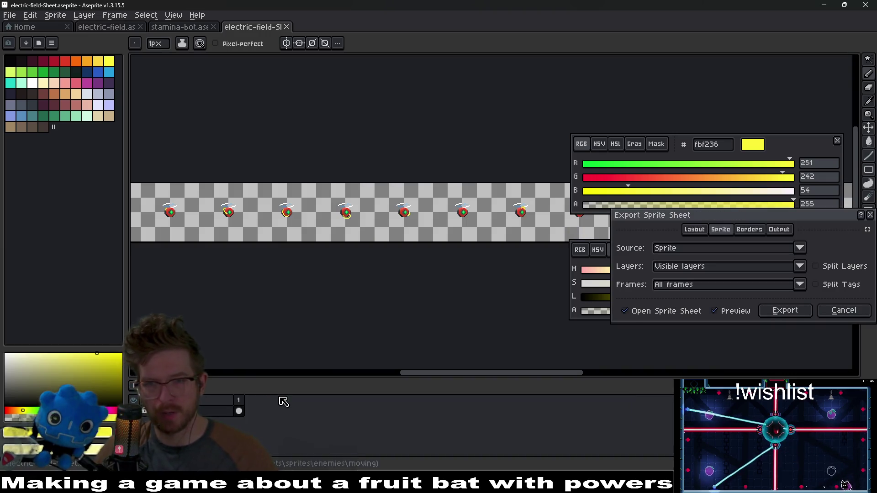
left_click(816, 285)
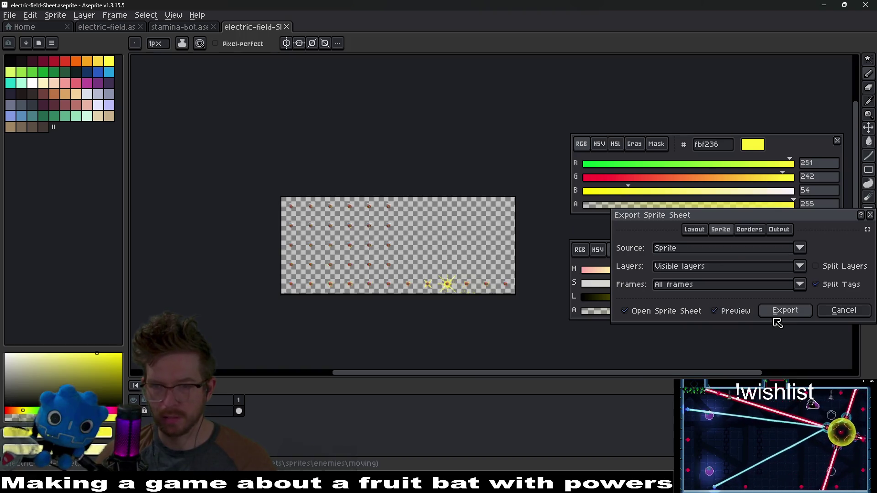
left_click(777, 314)
key("ctrl+alt+shift+s")
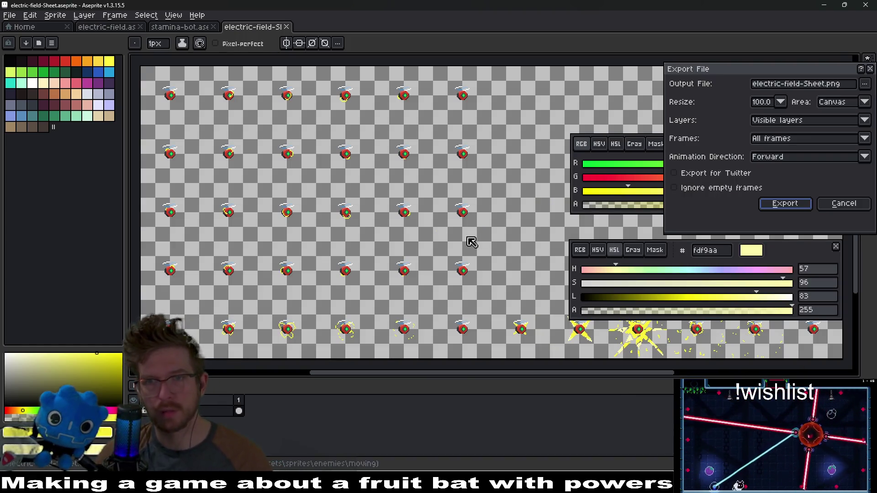
left_click(785, 201)
left_click(408, 267)
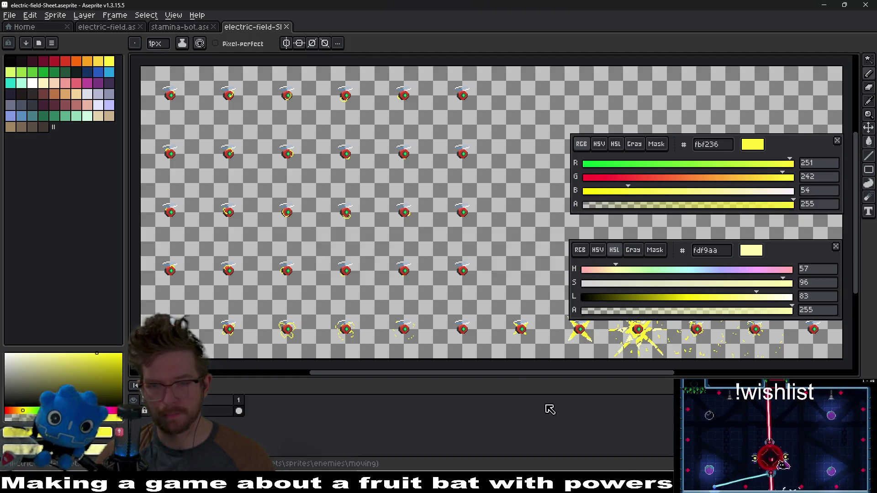
- Check the ElectricitySprite animations in Godot's StaminaBot scene, then bring up the stamina-bot sprite in Aseprite
key("alt+Tab")
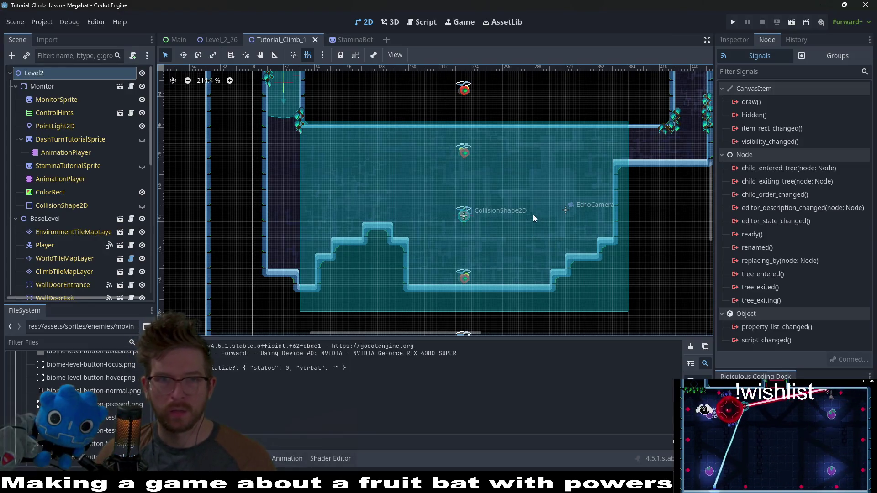
left_click(347, 40)
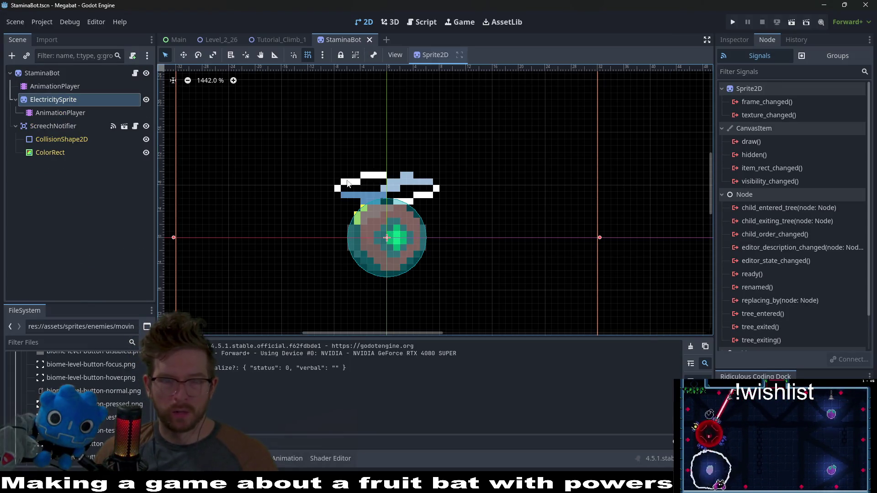
left_click(61, 112)
left_click(62, 100)
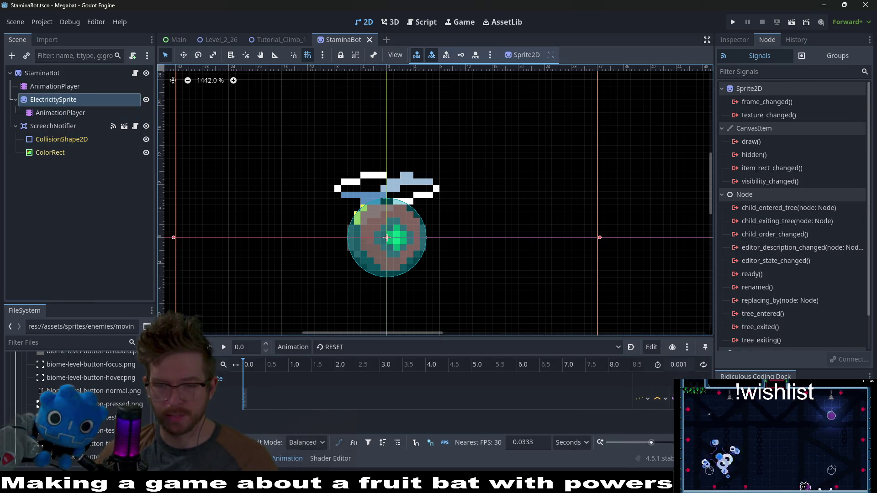
key("alt+Tab")
left_click(174, 29)
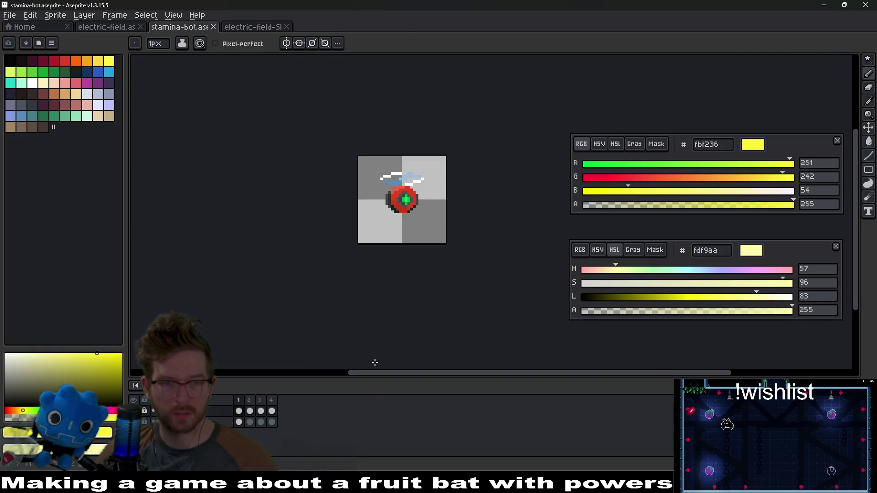
- Return to electric-field.aseprite and re-export its sprite sheet, replacing the existing sheet file
left_click(244, 28)
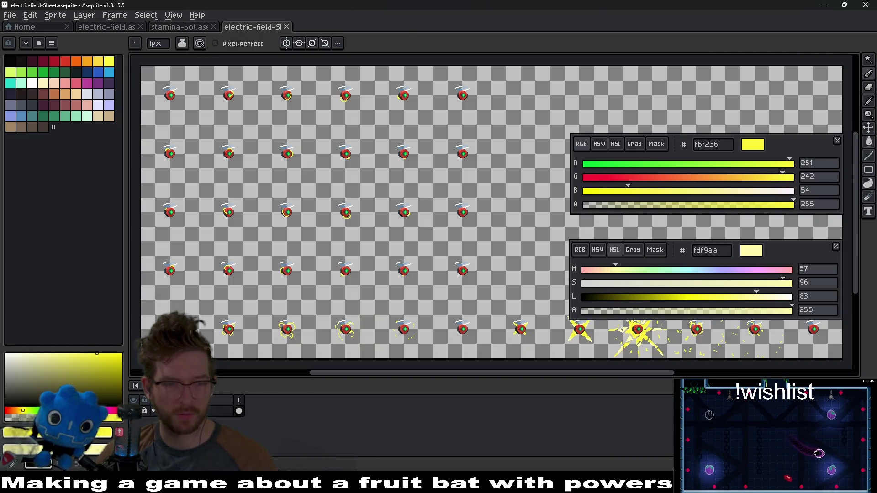
left_click(112, 28)
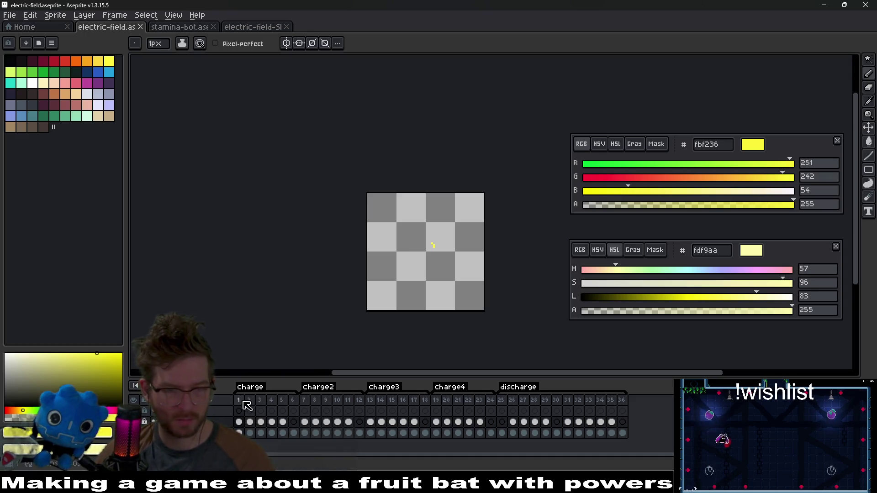
key("ctrl+e")
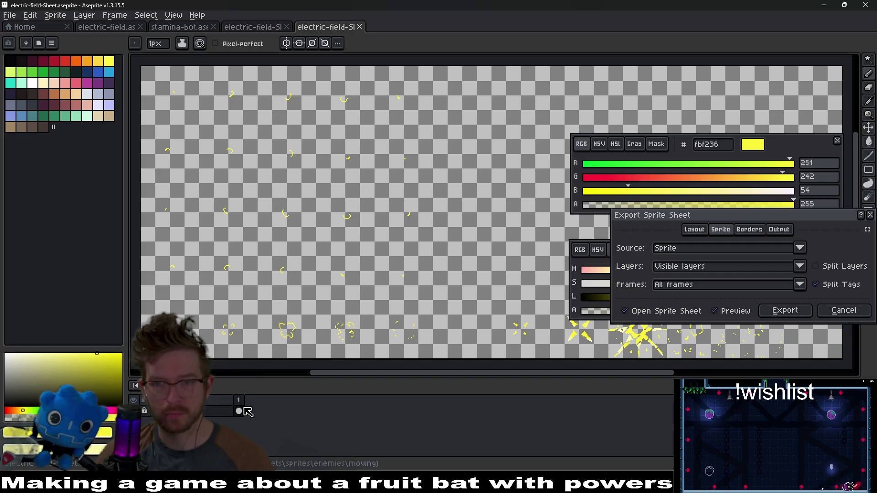
left_click(785, 310)
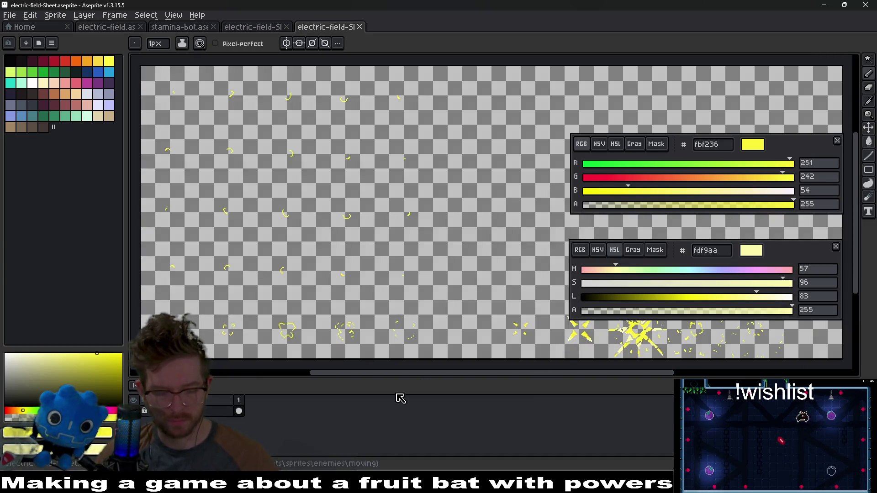
key("ctrl+shift+e")
key("Return")
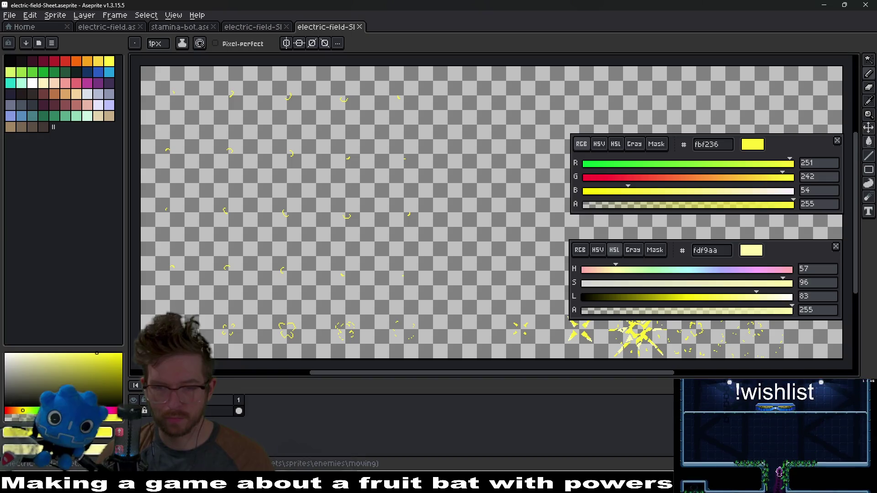
key("alt+Tab")
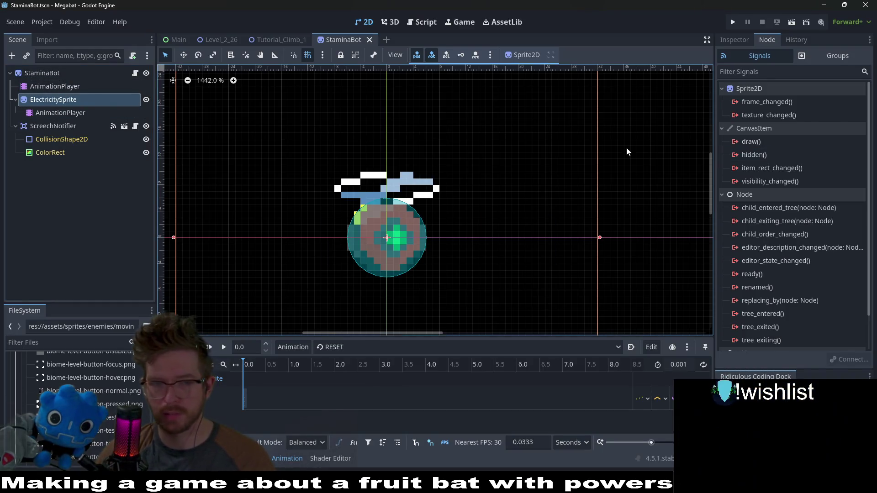
- Set the ElectricitySprite's Vframes to 5 in the Inspector
left_click(56, 113)
left_click(733, 40)
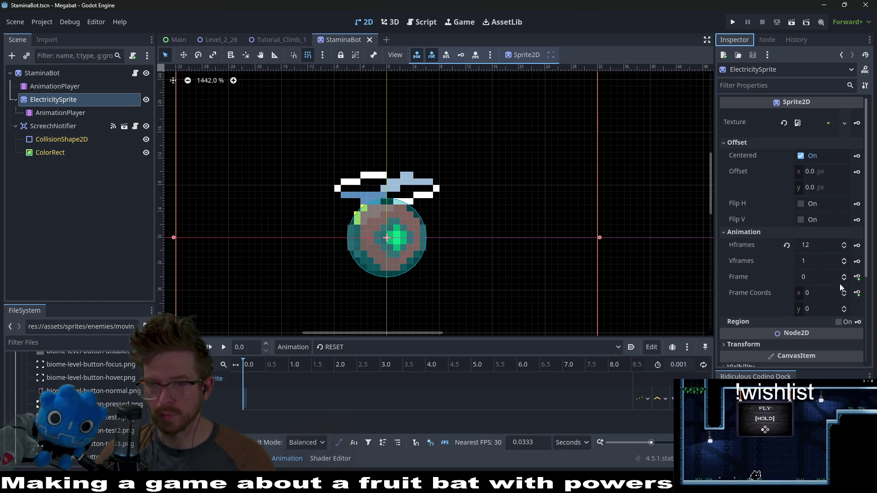
left_click(844, 259)
left_click(844, 259)
left_click(844, 259)
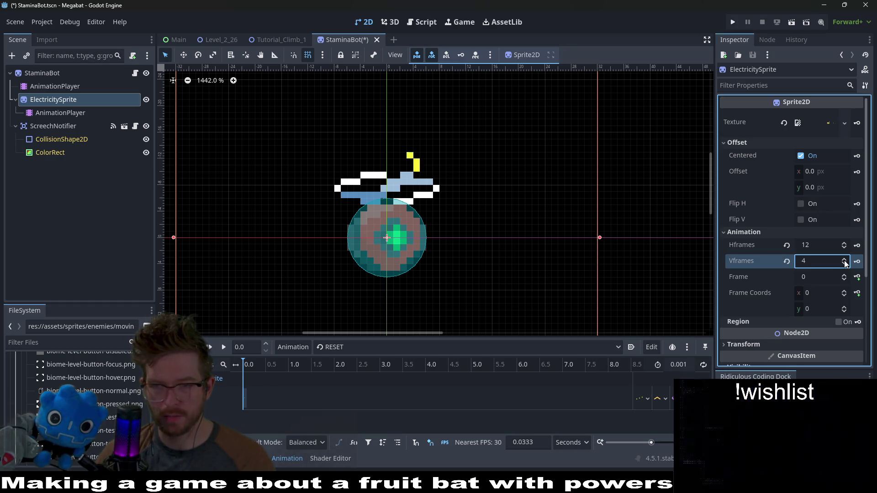
scroll(504, 212, "down", 5)
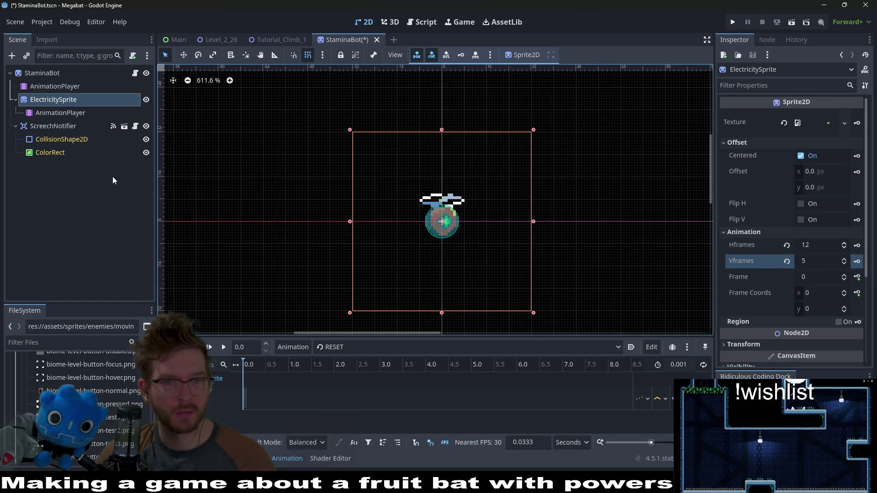
- Select the first key of the RESET animation, then return to Aseprite
left_click(368, 349)
left_click(250, 400)
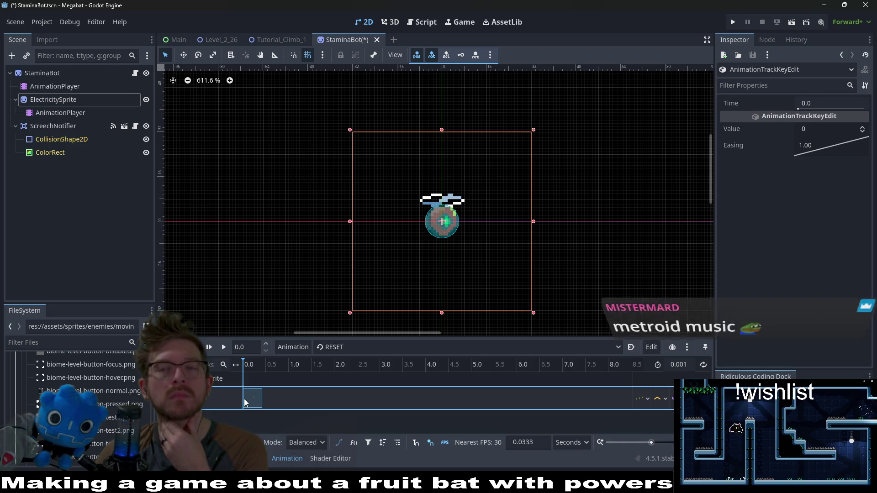
key("alt+Tab")
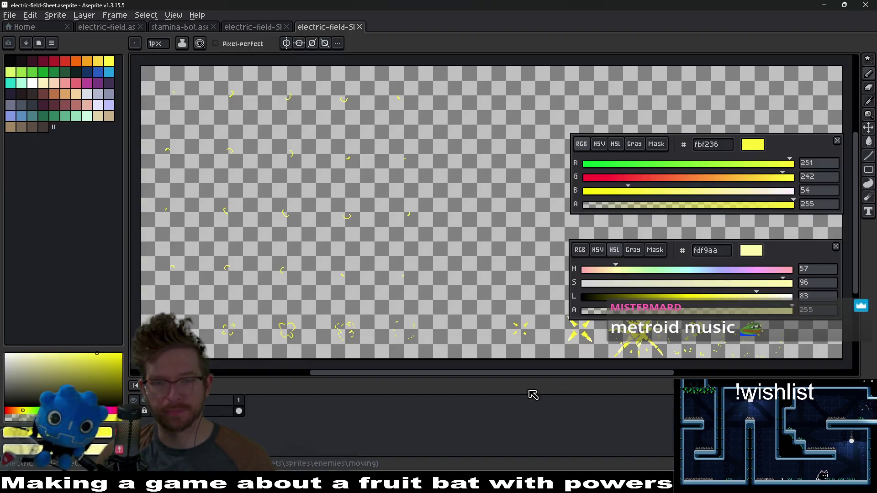
- Insert a new first frame in electric-field and clear its leftover pixel
left_click(266, 27)
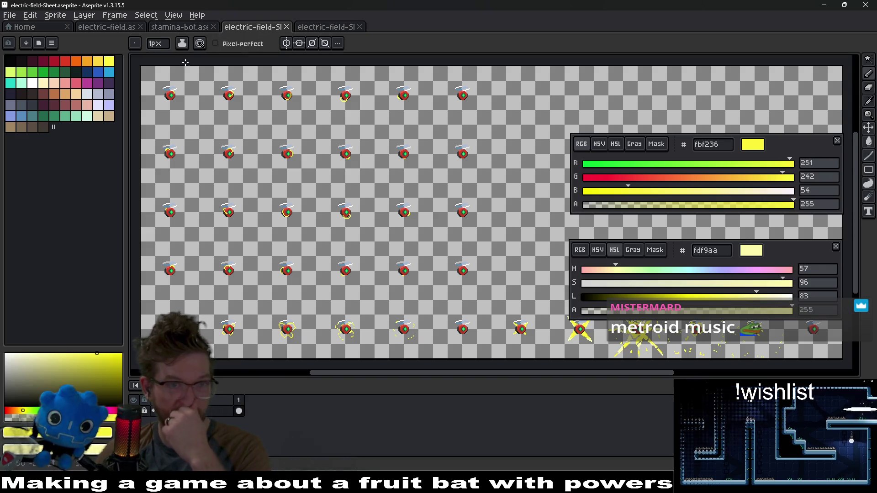
left_click(178, 27)
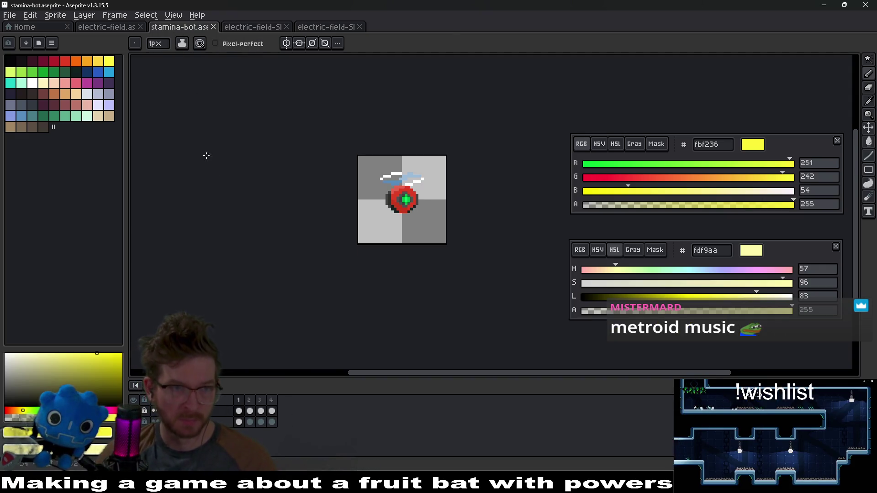
left_click(121, 29)
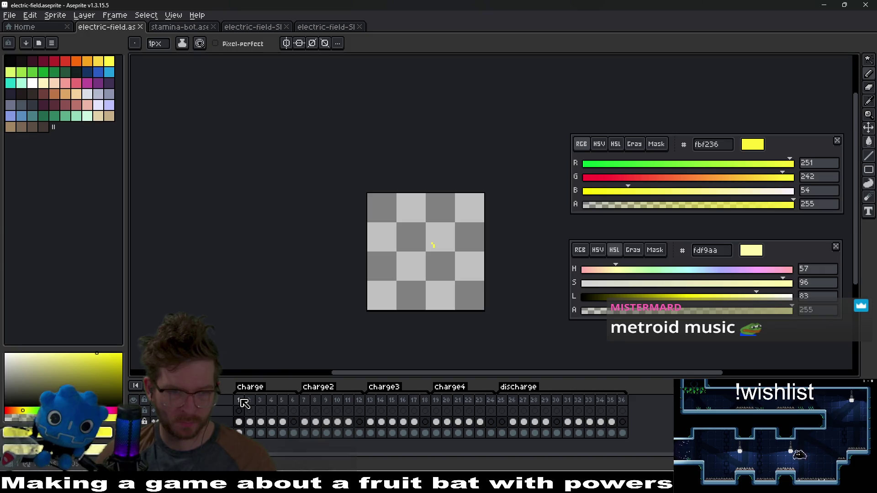
key("alt+n")
left_click(246, 425)
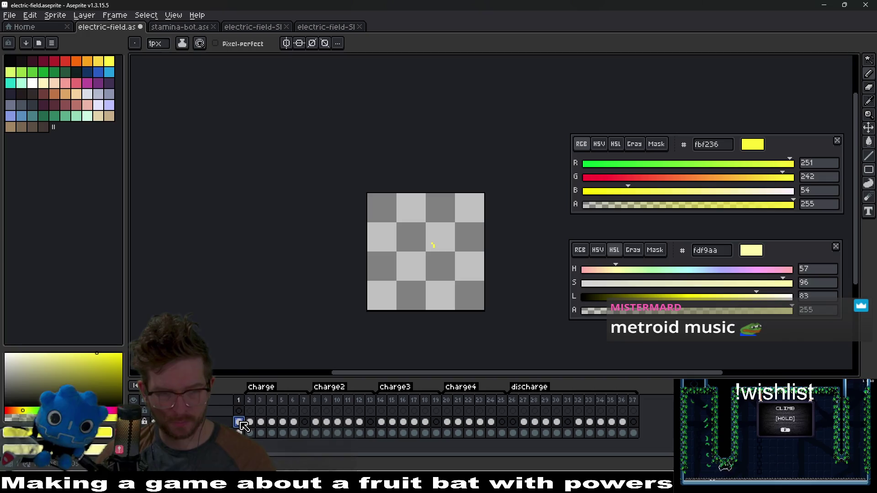
key("Delete")
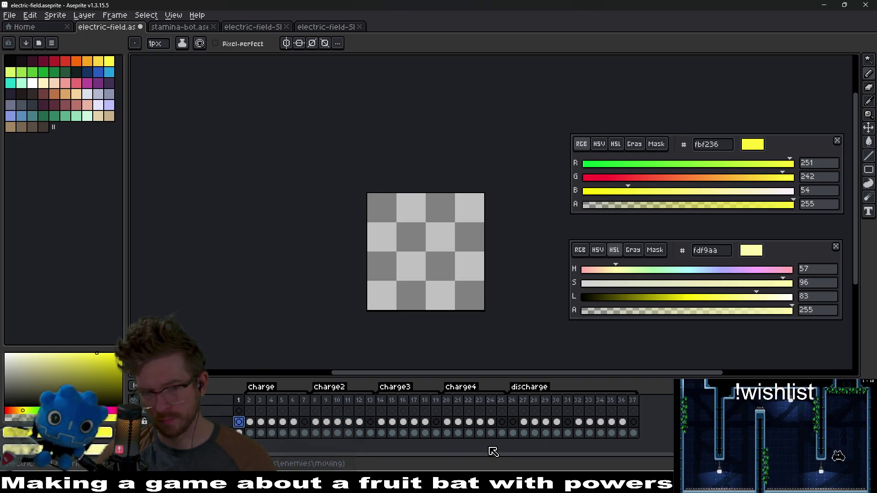
- Extend the charge tag to start at frame 1
double_click(256, 388)
left_click(447, 213)
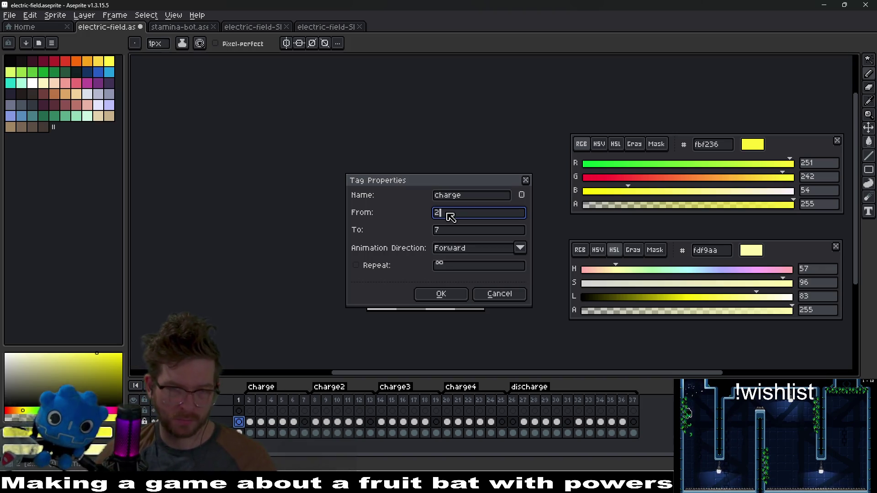
key("BackSpace")
type("1")
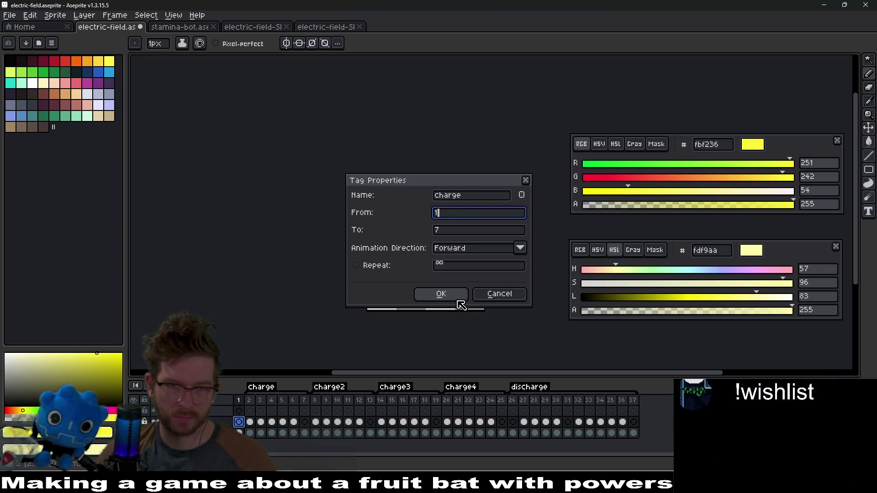
left_click(458, 302)
- Re-export the sprite sheet over the old file and return to Godot
key("ctrl+e")
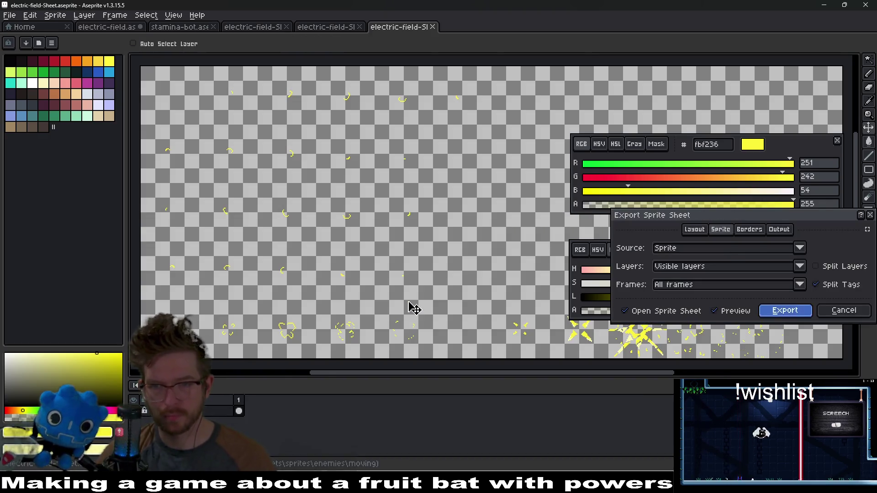
key("Return")
key("Return")
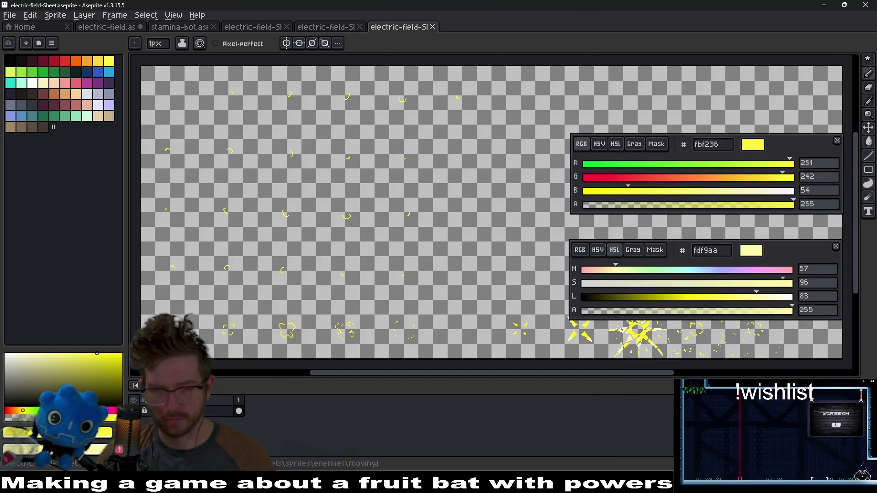
key("alt+Tab")
left_click(346, 348)
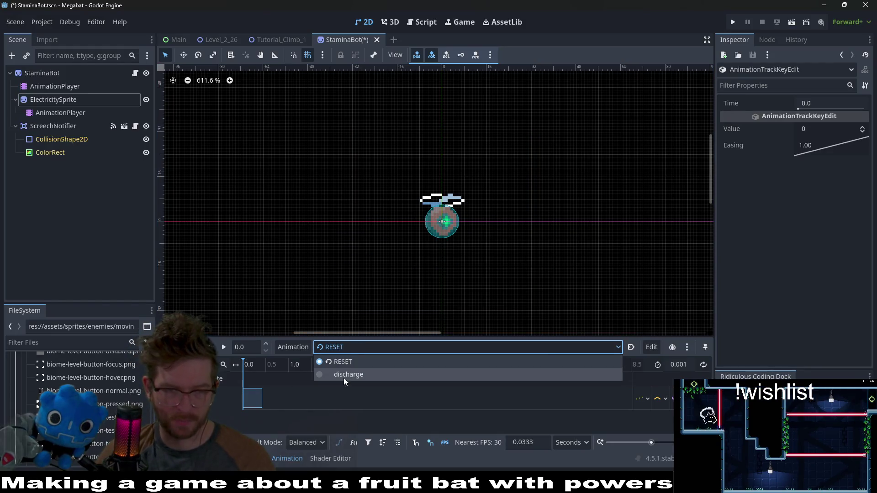
- Switch to the discharge animation, enlarge the track area and move the 0.3 s key to 0.4 s
left_click(344, 374)
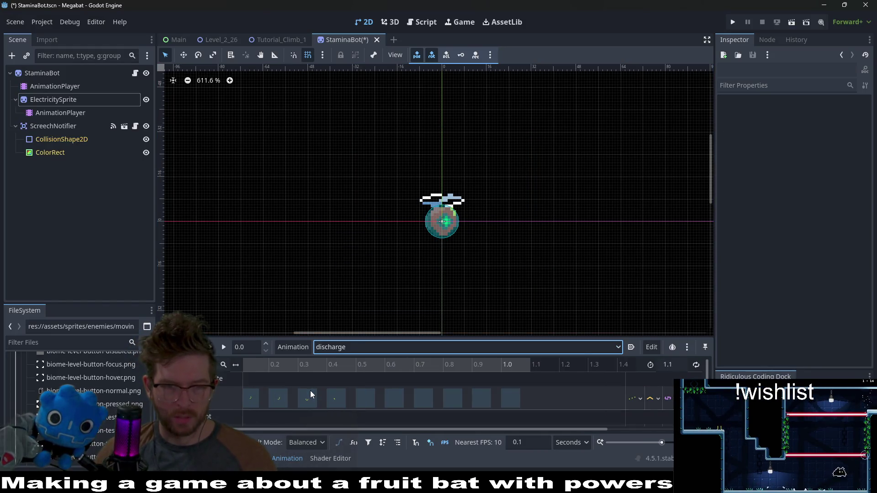
scroll(432, 383, "down", 2, "ctrl")
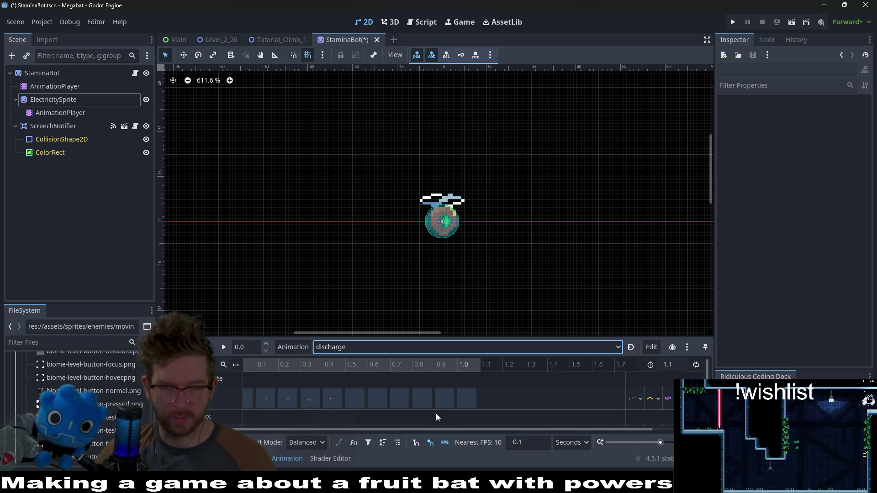
left_click_drag(495, 336, 509, 249)
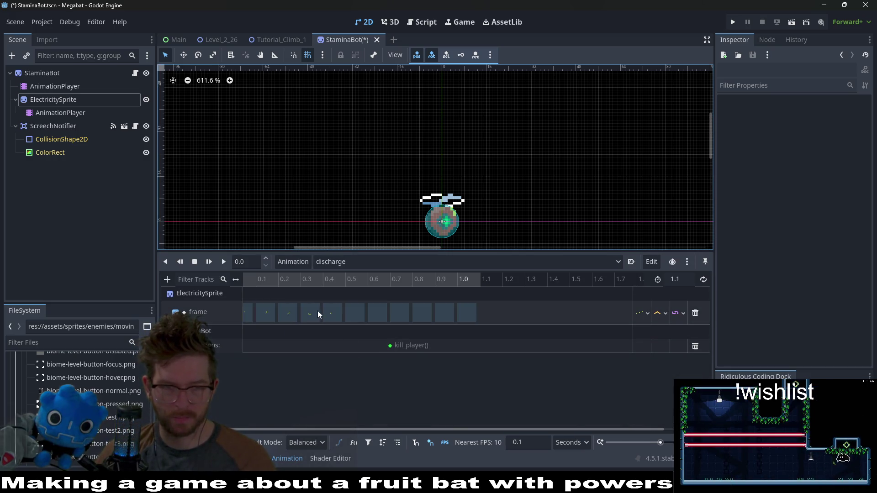
mouse_move(318, 314)
left_mouse_down()
mouse_move(369, 306)
mouse_move(334, 315)
left_mouse_up()
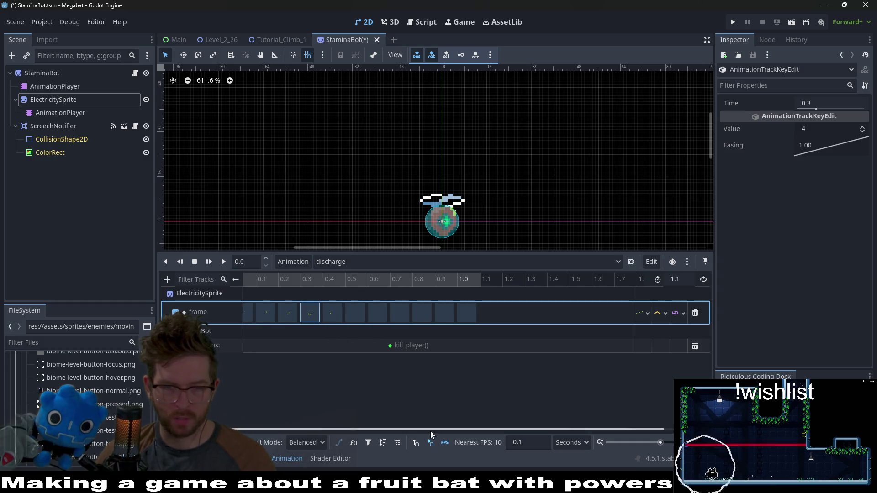
scroll(258, 341, "left", 1)
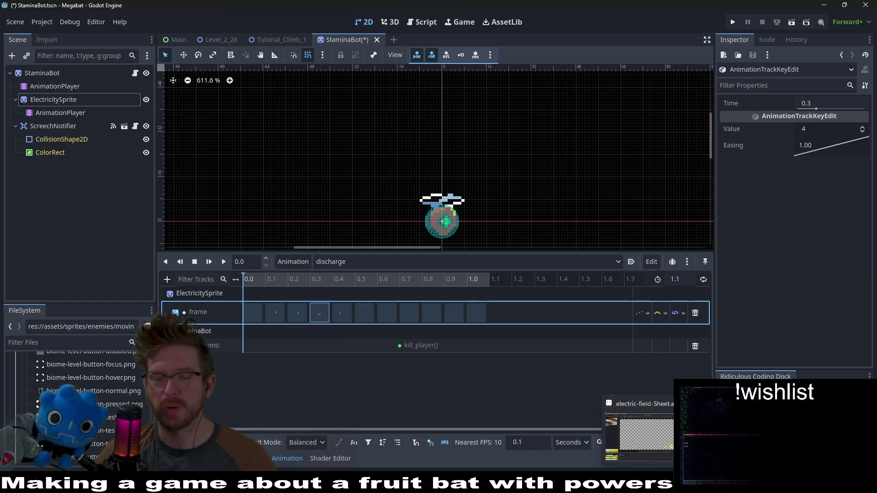
- Set the discharge animation's first frame key at 0.0 s to frame 49
left_click(257, 317)
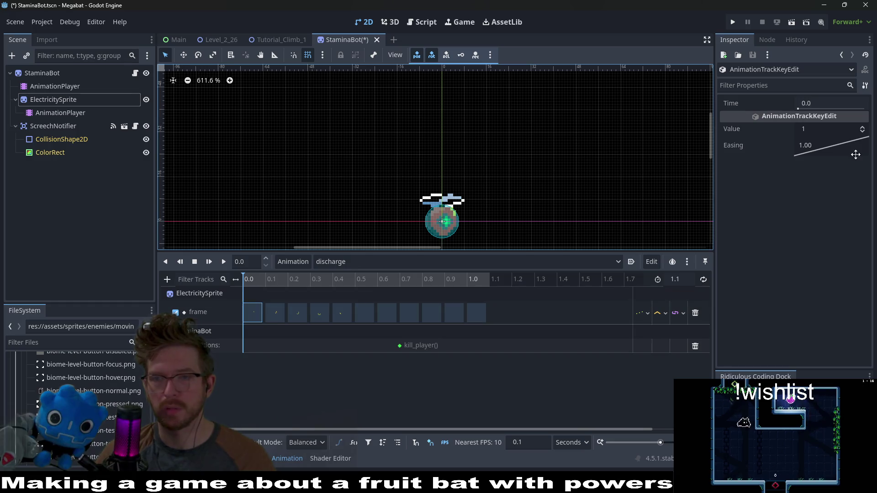
left_click(863, 128)
left_click(863, 128)
left_click(863, 128)
left_click(864, 128)
left_click(863, 128)
left_click(863, 128)
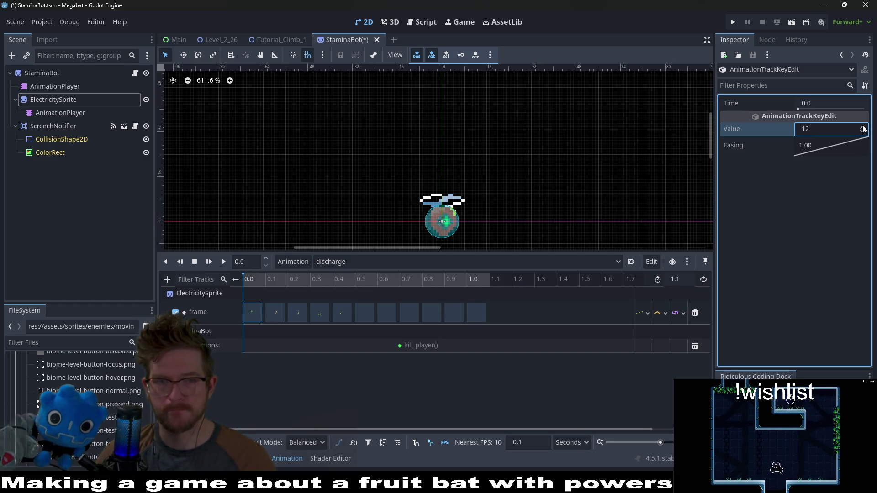
left_click(863, 128)
left_click(863, 129)
left_click(863, 128)
left_click(863, 128)
left_click(863, 129)
left_click(863, 128)
left_click(863, 128)
left_click(863, 128)
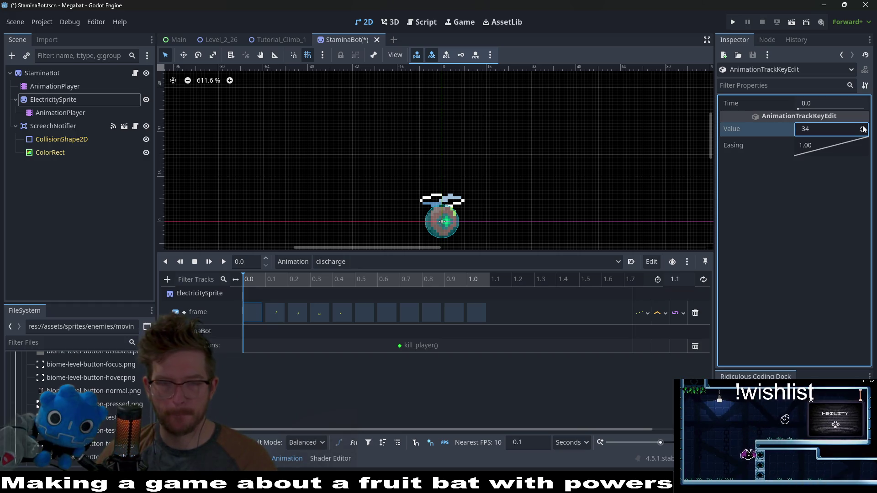
left_click(863, 129)
left_click(863, 129)
left_click(863, 128)
left_click(863, 129)
left_click(863, 128)
left_click(863, 129)
left_click(863, 128)
left_click(863, 128)
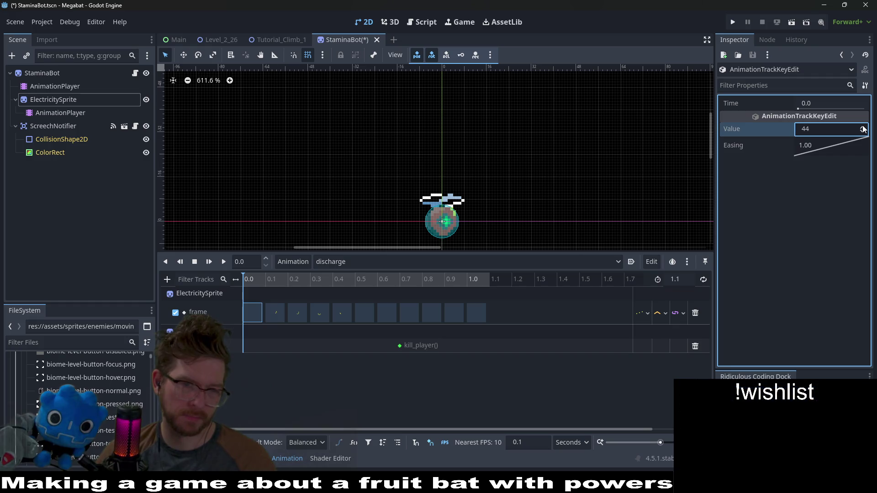
left_click(863, 128)
left_click(864, 128)
left_click(863, 128)
left_click(863, 128)
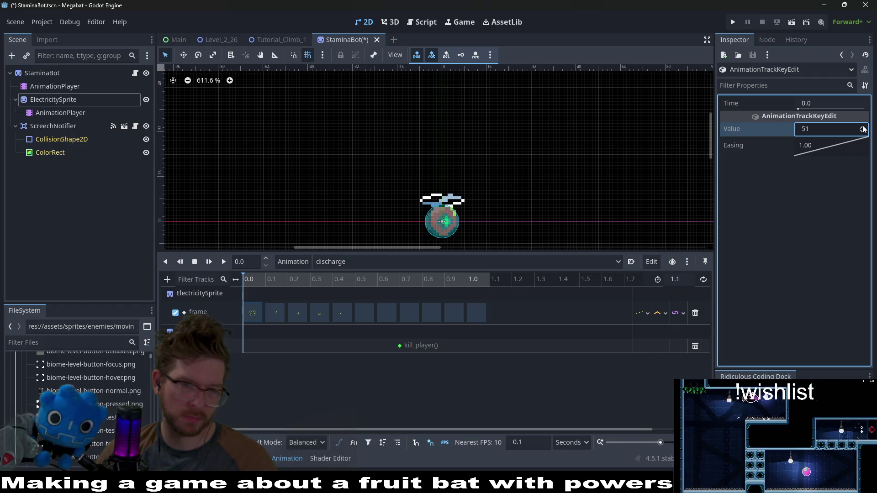
left_click(862, 131)
left_click(863, 131)
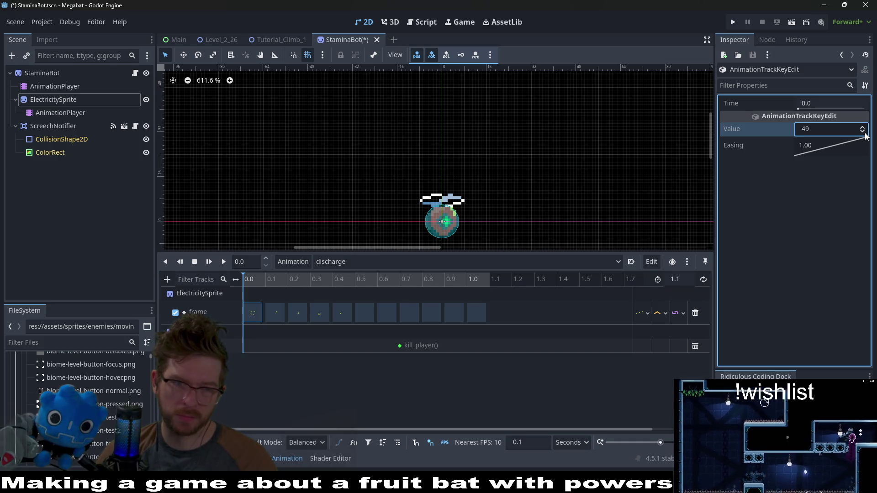
left_click(863, 131)
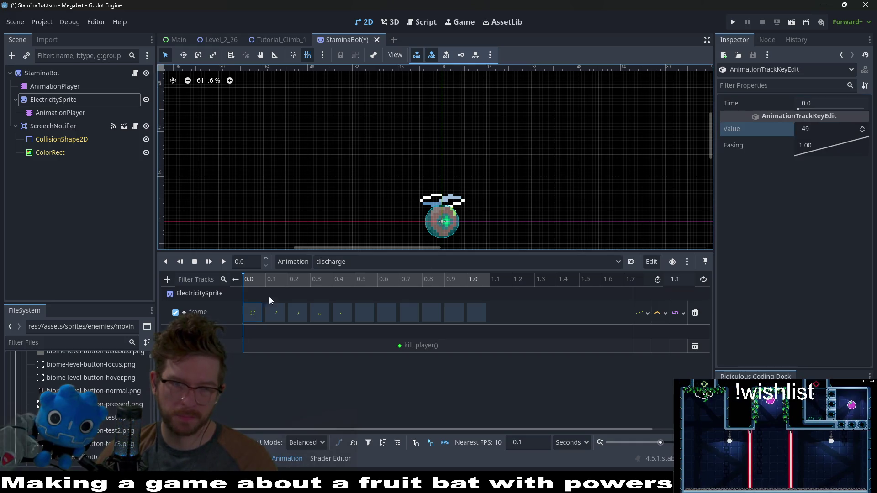
left_click(269, 315)
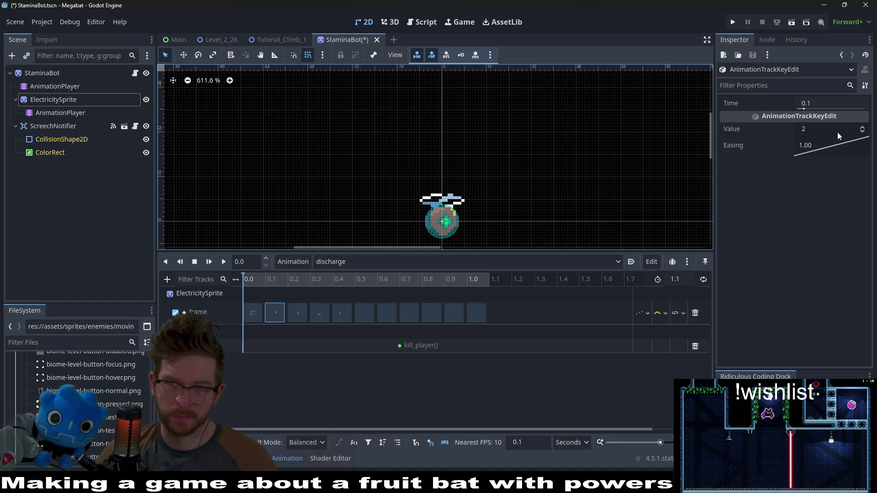
left_click(253, 313)
- Renumber the 0.1, 0.2 and 0.3 s keys to frames 50, 51 and 52
left_click(273, 315)
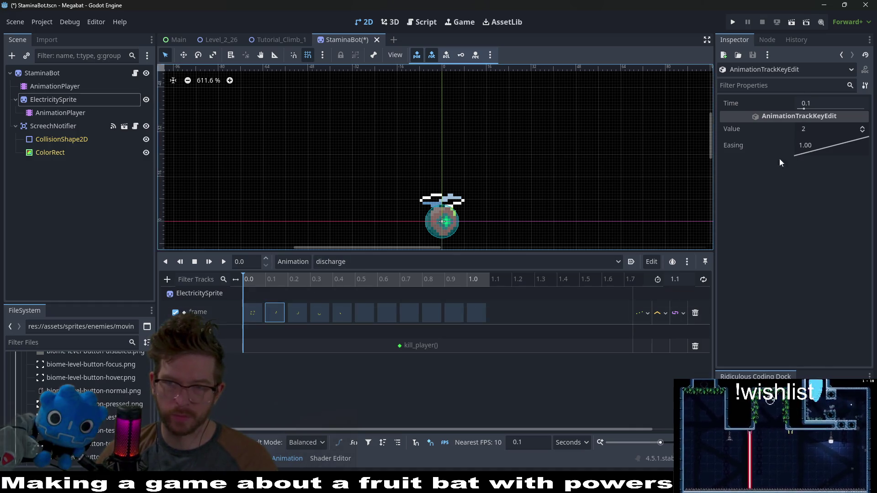
left_click(810, 130)
type("50")
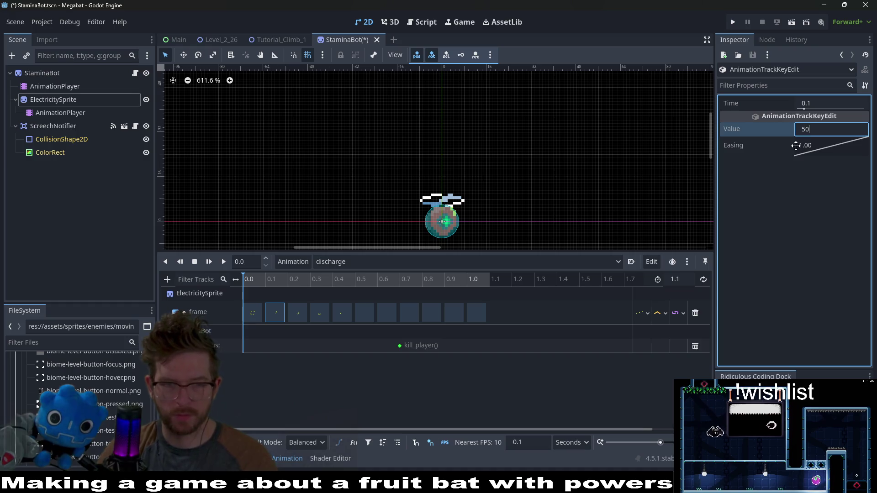
left_click(297, 313)
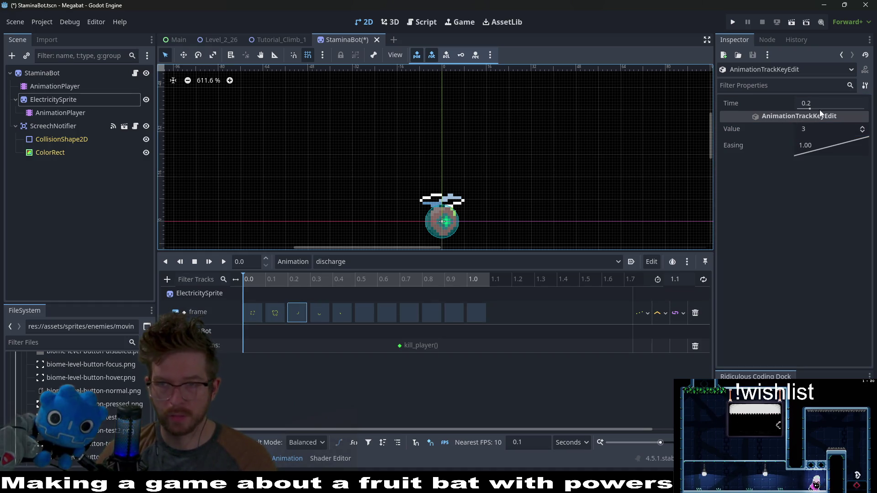
left_click(821, 130)
type("51")
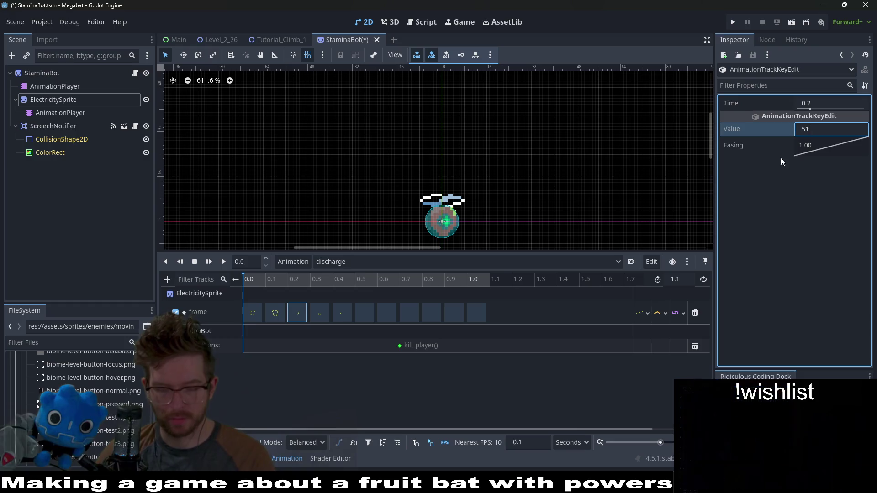
key("Return")
left_click(319, 313)
left_click(809, 129)
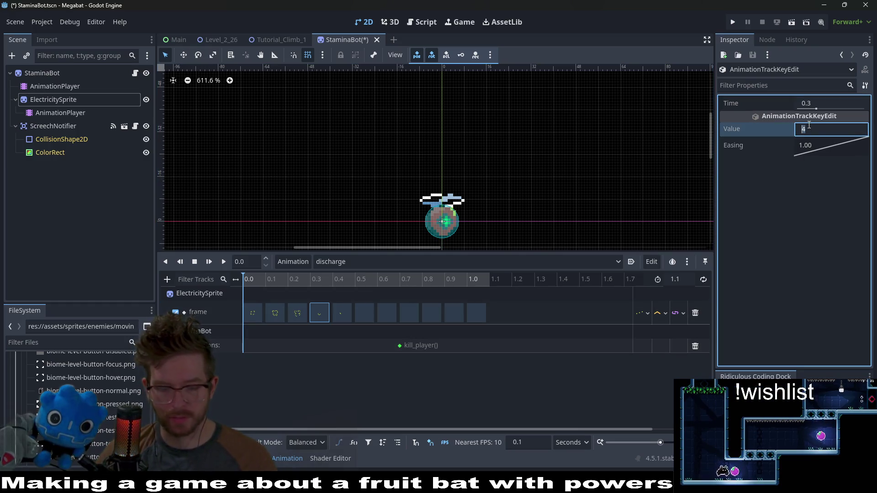
type("6")
key("Return")
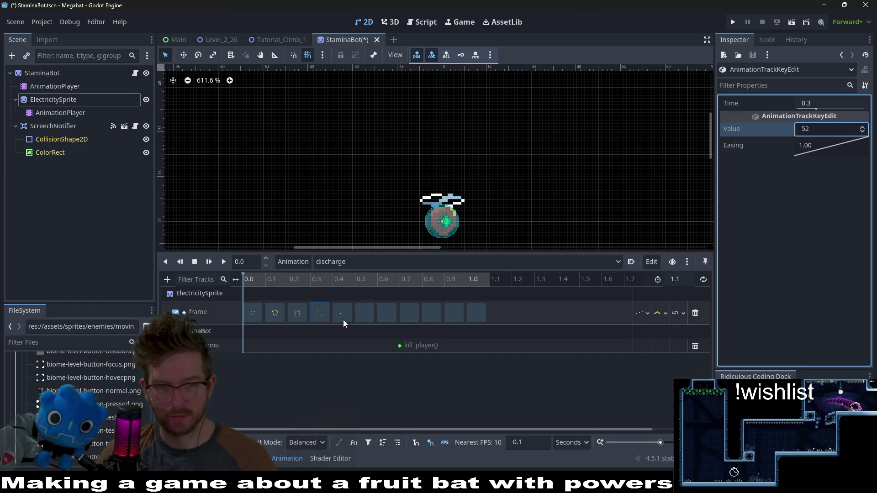
- Renumber the 0.4 and 0.5 s keys to frames 53 and 54
left_click(341, 313)
left_click(823, 128)
type("5")
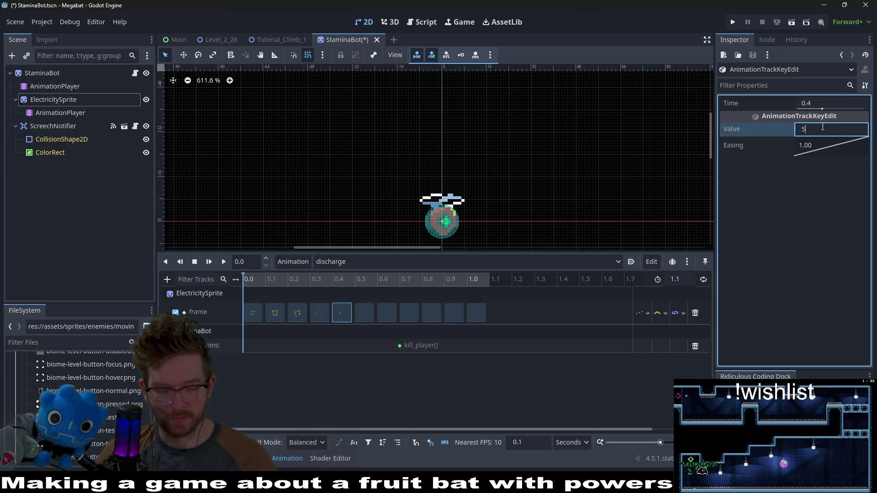
key("Return")
left_click(365, 317)
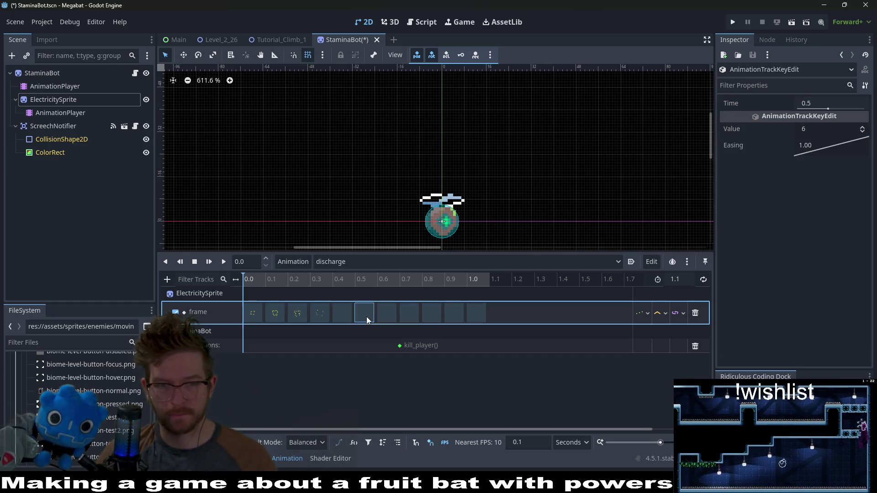
left_click(823, 128)
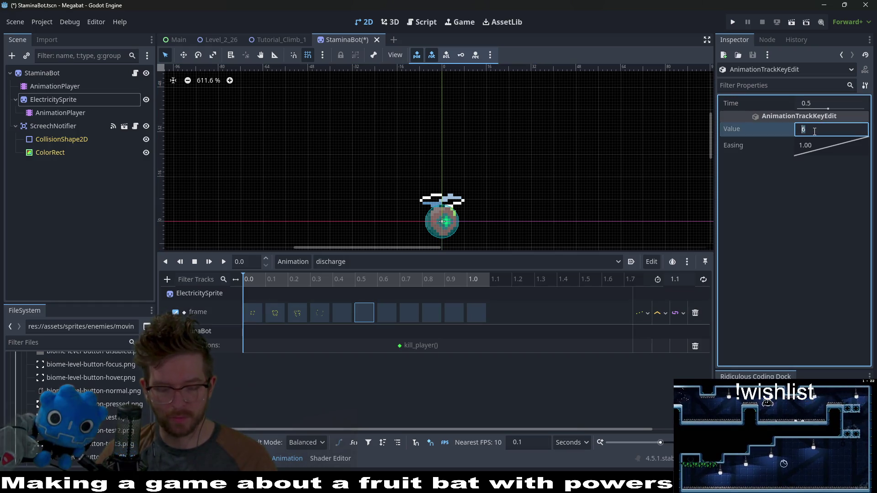
type("59")
key("Return")
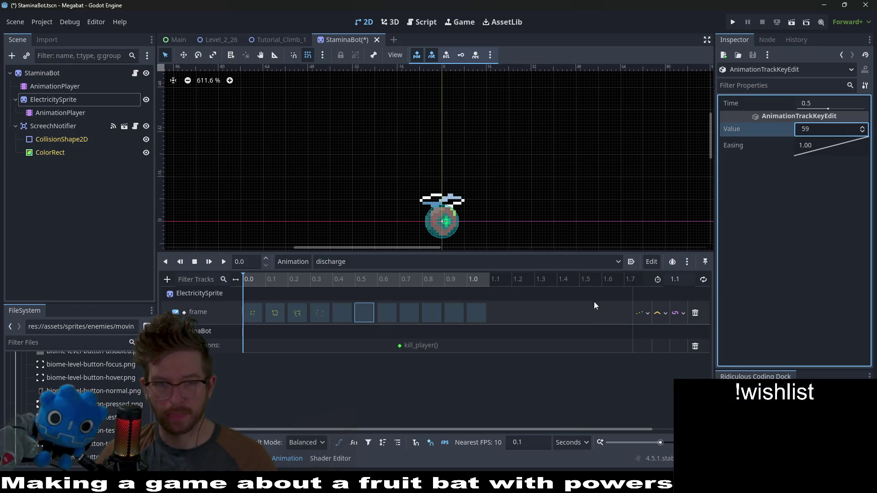
left_click(826, 131)
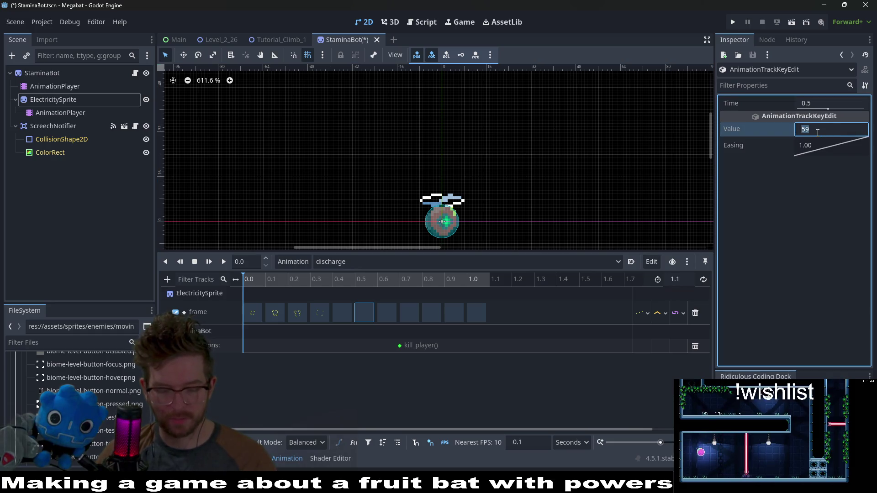
type("54")
key("Return")
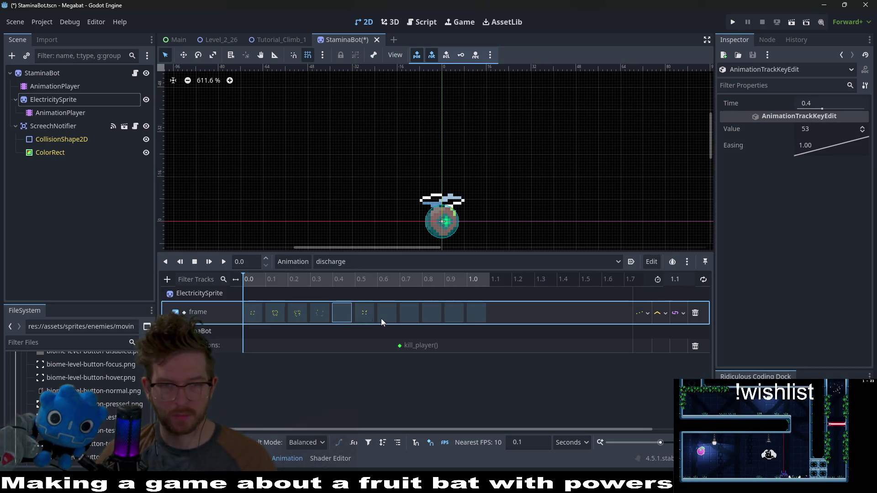
- Renumber the 0.6 and 0.7 s keys to frames 55 and 56
left_click(386, 316)
left_click(813, 130)
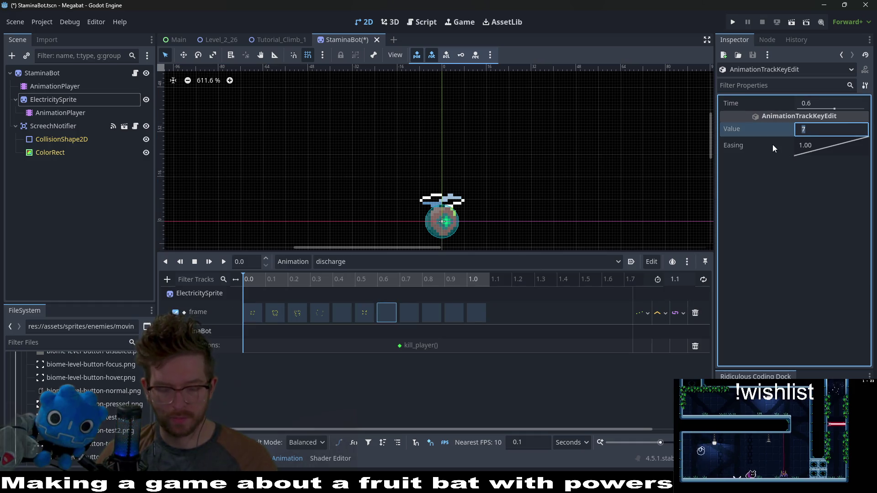
type("10")
key("Return")
left_click(408, 313)
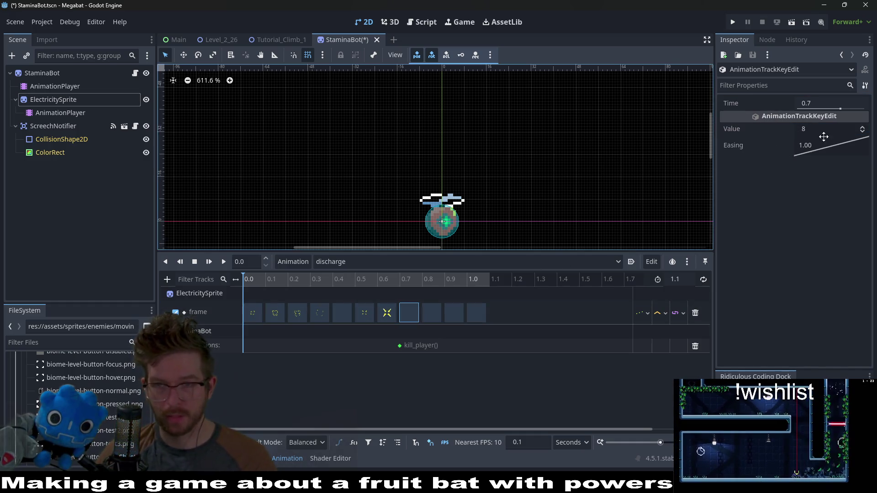
left_click(821, 131)
type("56")
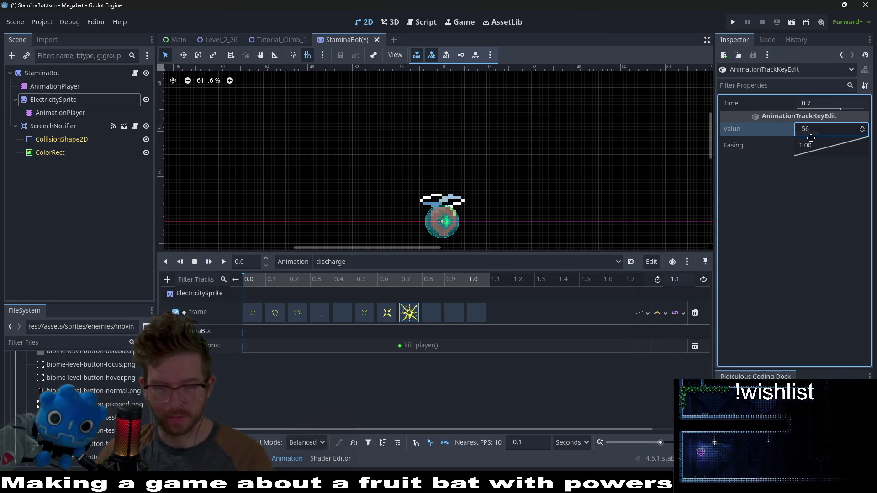
key("Return")
- Set the 0.8 and 0.9 s keys to frames 57 and 58, edit the 1.0 s key, then deselect
left_click(436, 312)
left_click(804, 130)
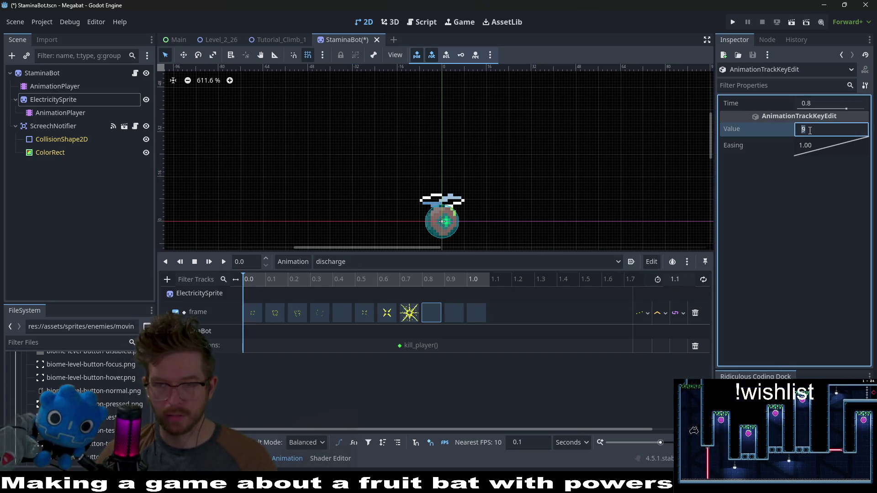
type("57")
key("Return")
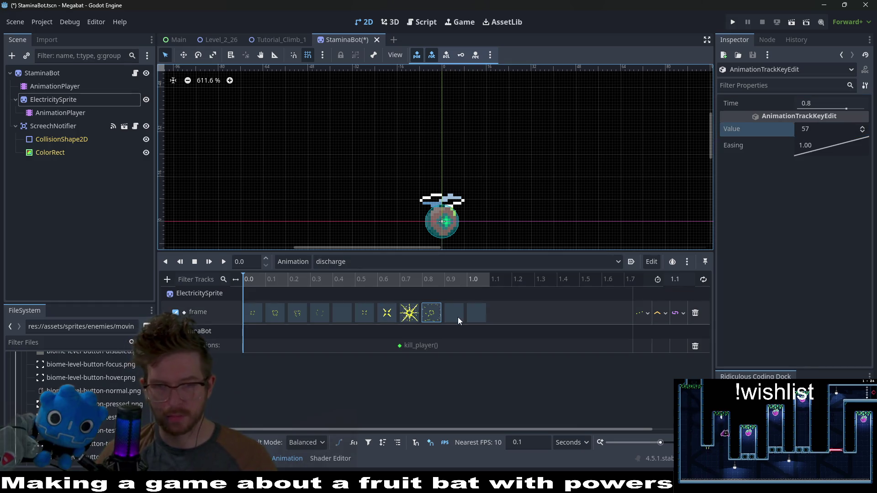
left_click(453, 313)
left_click(822, 129)
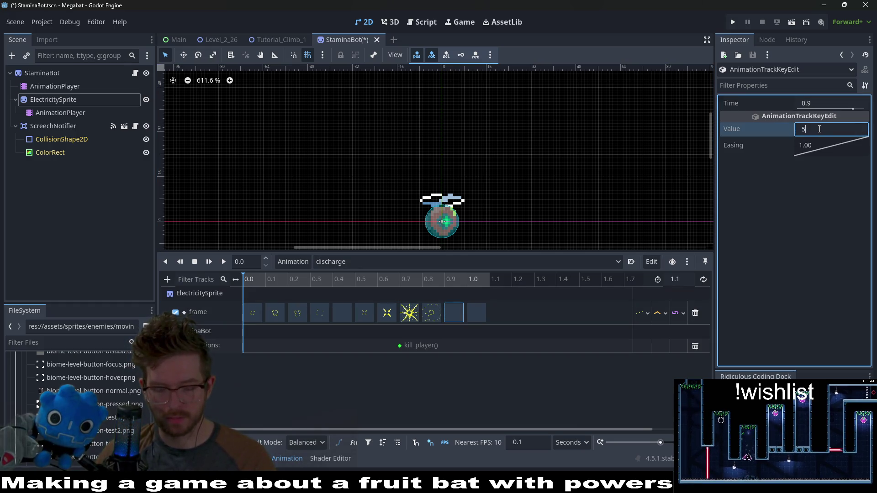
type("8")
key("Return")
left_click(476, 313)
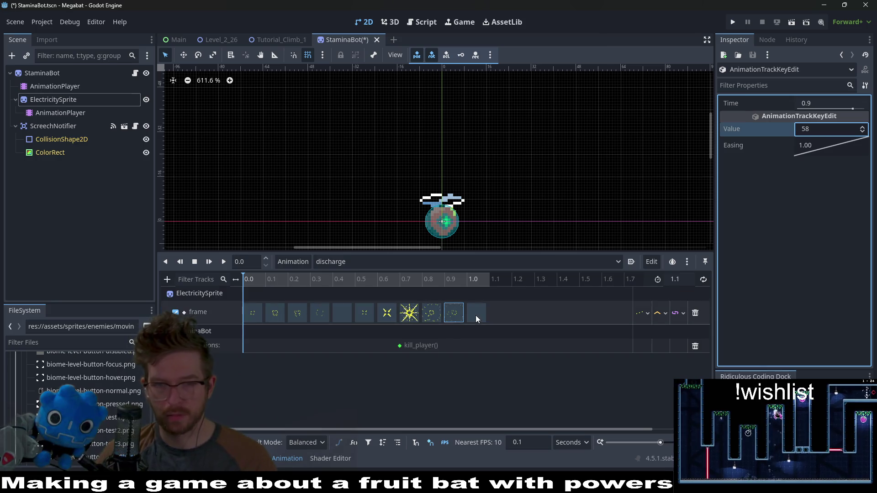
left_click(826, 133)
type("59")
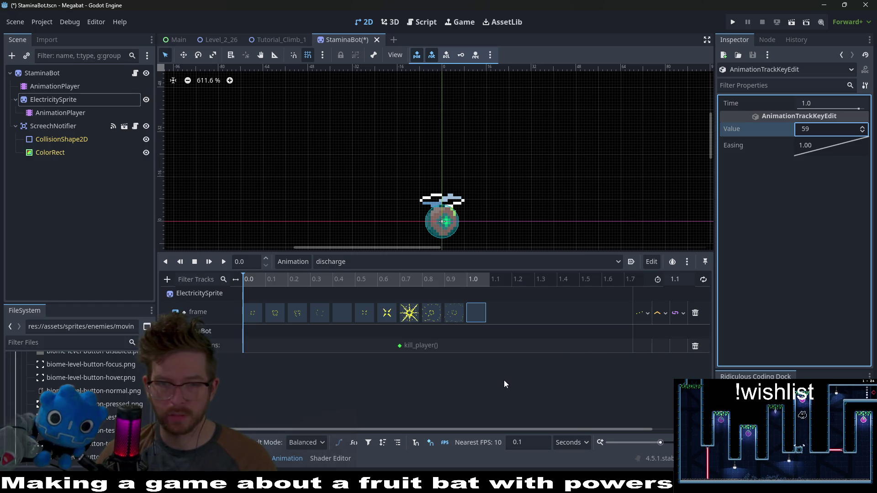
left_click(505, 383)
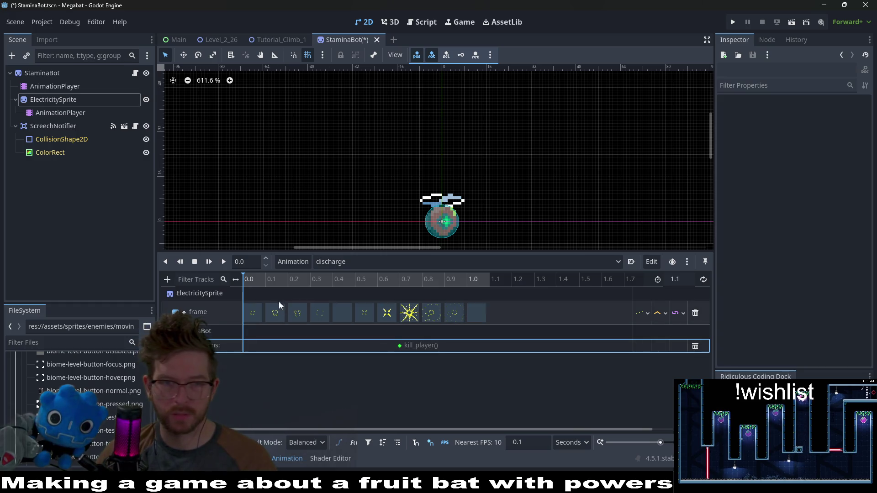
- Replay the renumbered discharge animation from the start, then begin creating a new animation
left_click(210, 262)
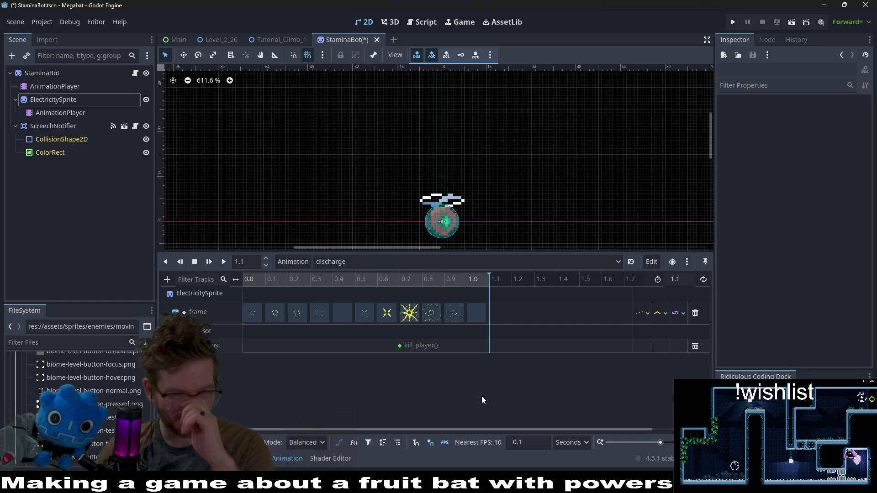
left_click(354, 265)
left_click(347, 290)
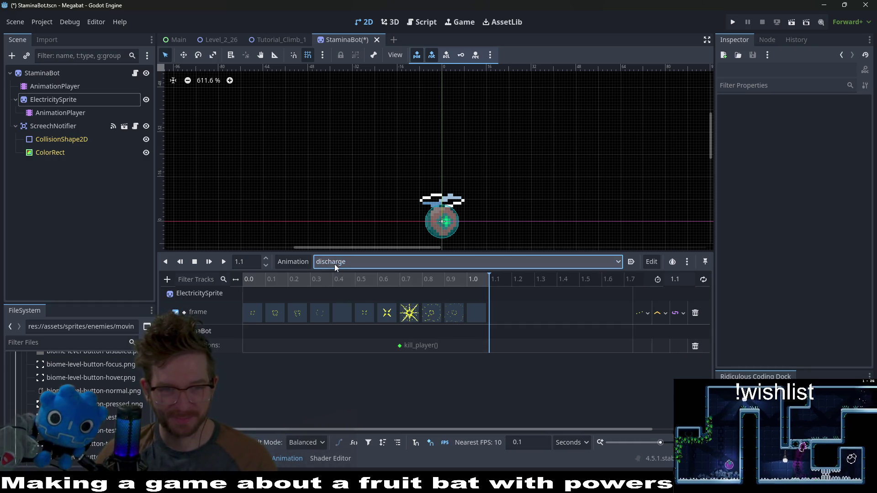
left_click(294, 264)
left_click(295, 275)
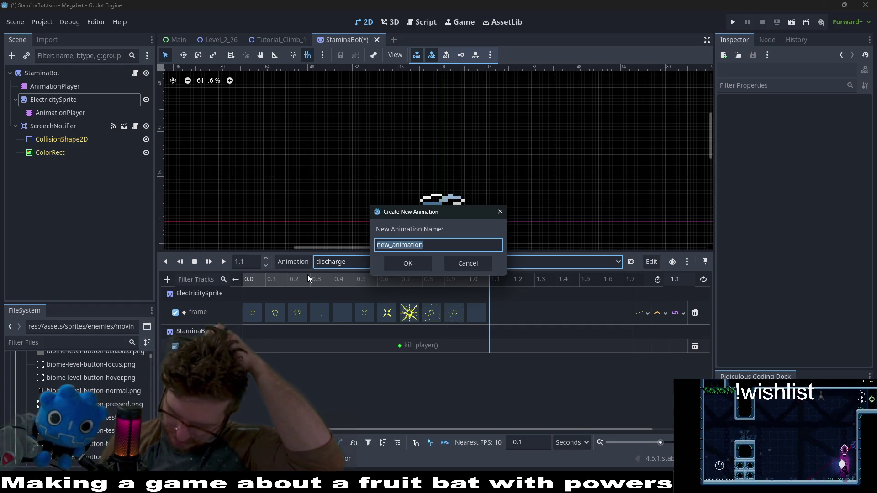
- Name the new animation 'charge', glance at the Aseprite sheet, and return to Godot's animation list
type("charge")
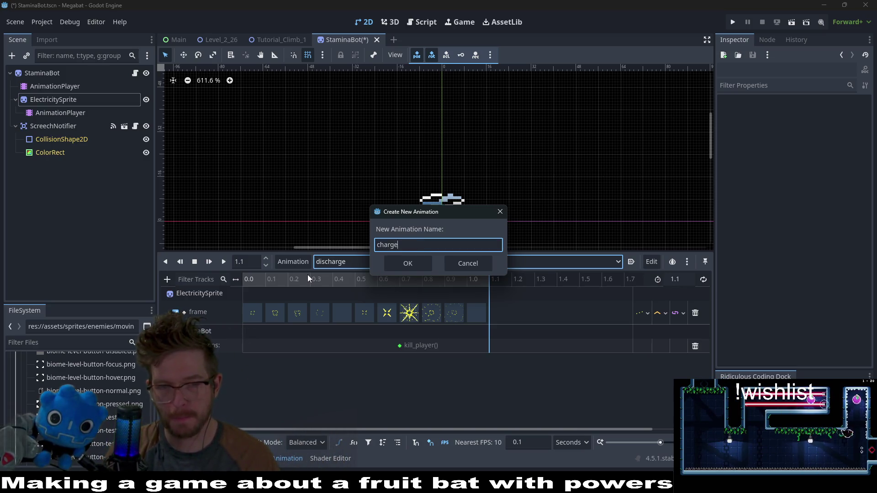
key("Return")
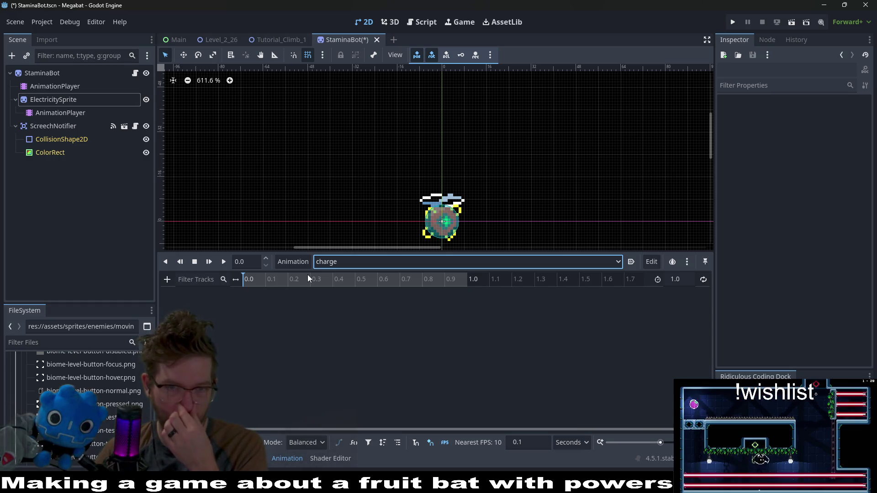
key("alt+Tab")
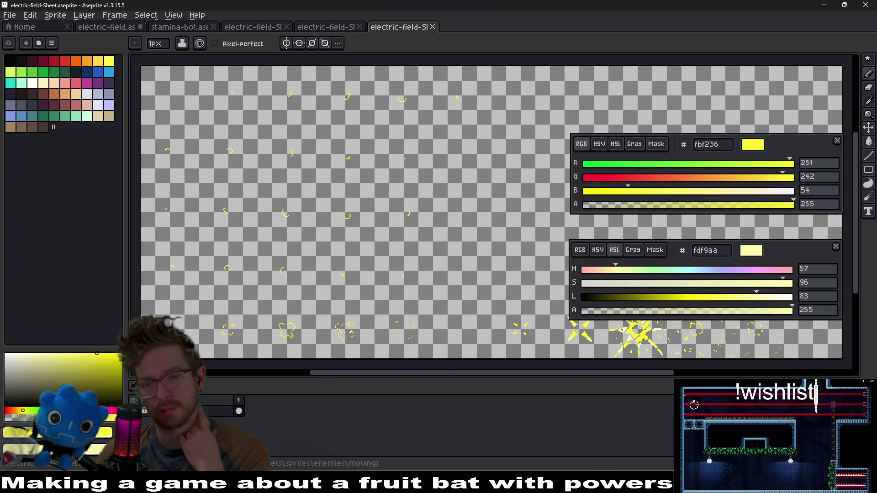
key("alt+Tab")
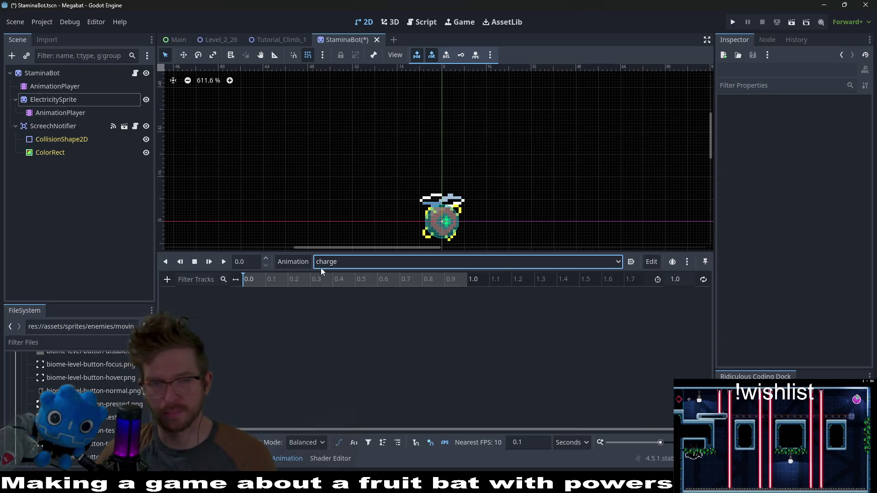
left_click(325, 265)
- In the charge animation, set ElectricitySprite's Frame to 0 and key the first sprite frames
left_click(346, 288)
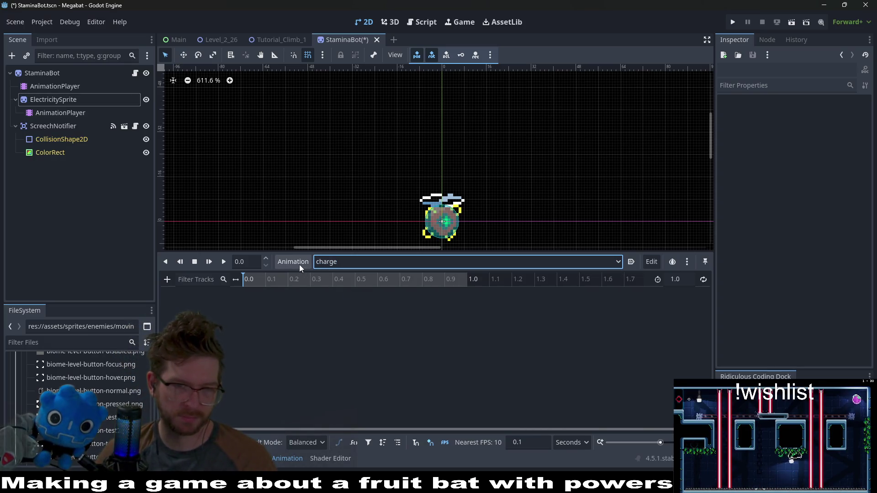
left_click(70, 101)
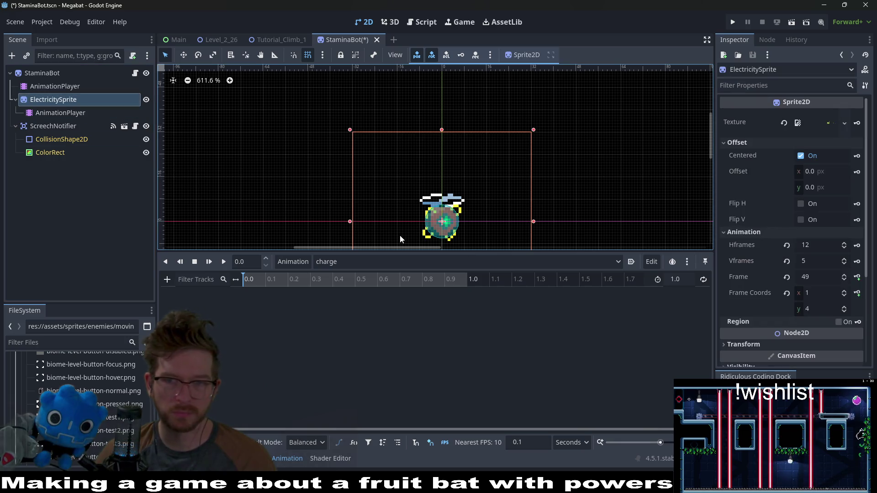
left_click(820, 280)
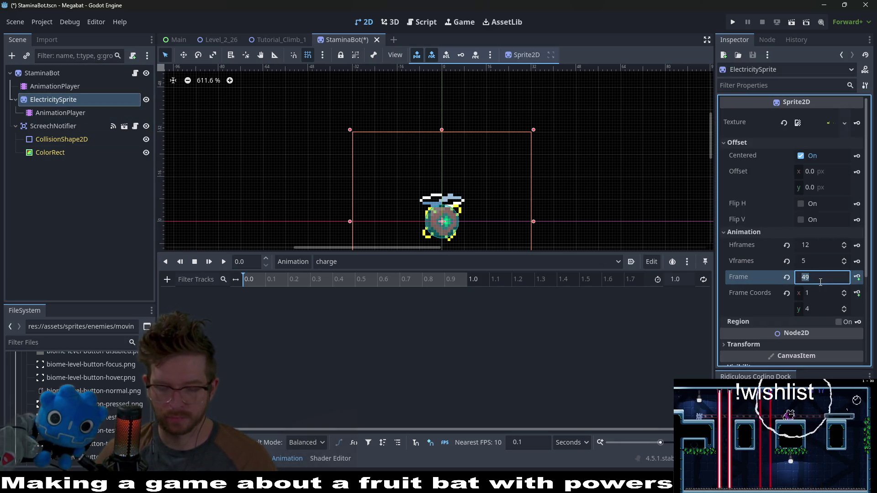
type("0")
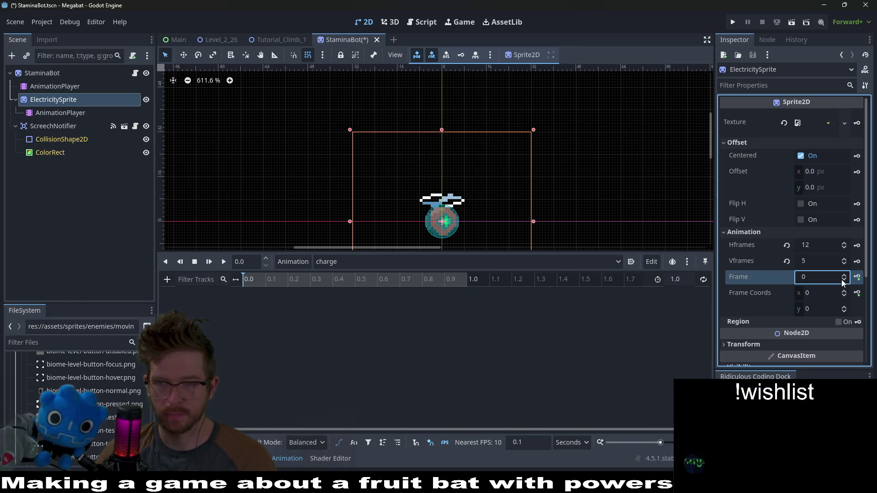
left_click(843, 274)
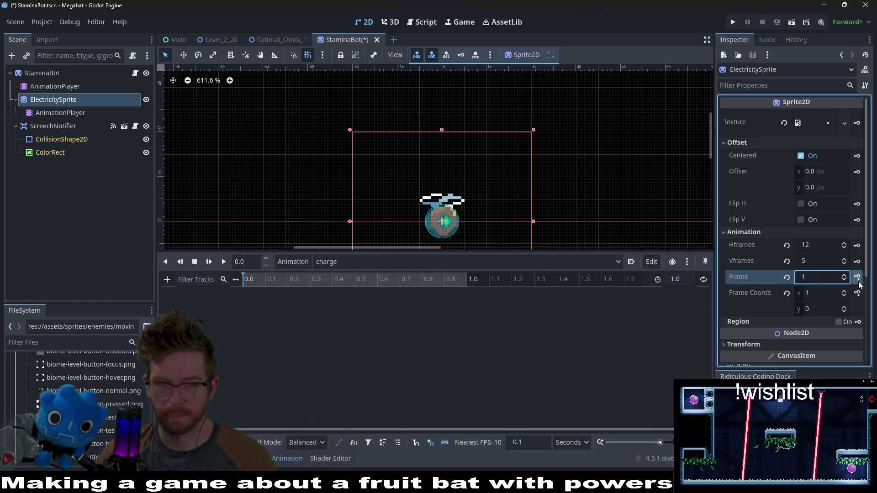
left_click(857, 277)
left_click(404, 275)
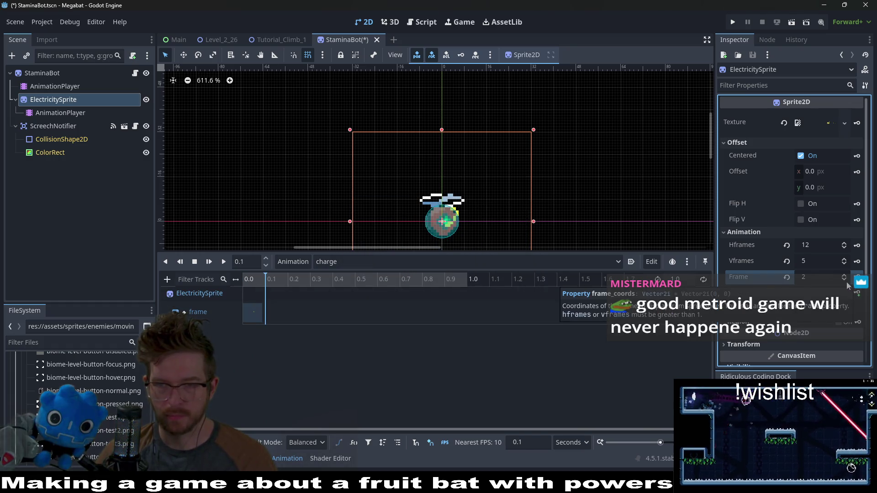
left_click(857, 277)
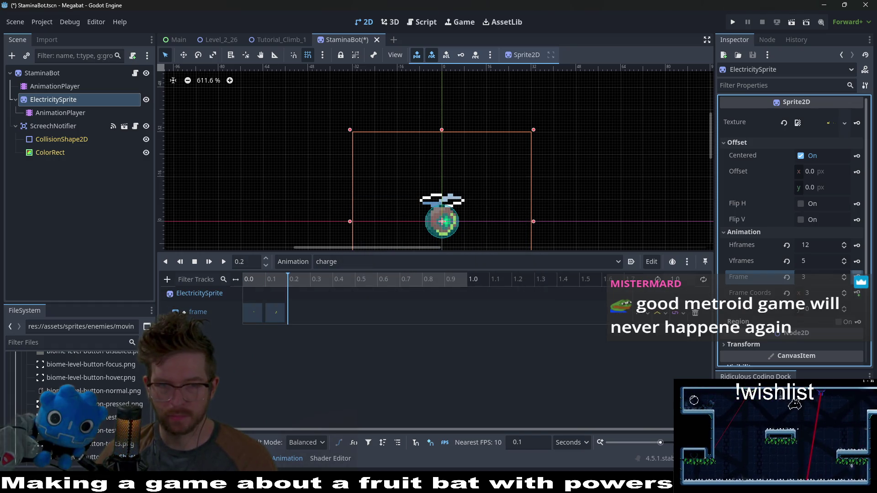
- Set the charge animation length to 5 seconds and key successive sprite frames out to about 1.0 s
left_click(680, 279)
type("5")
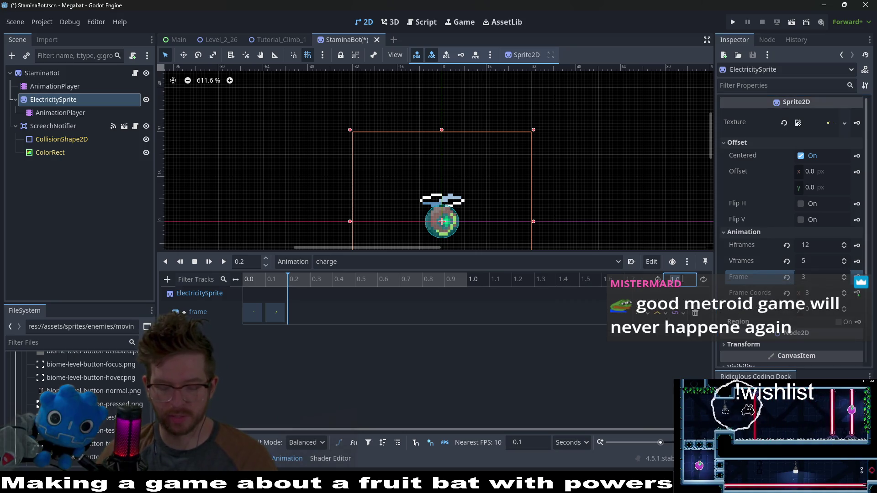
key("Return")
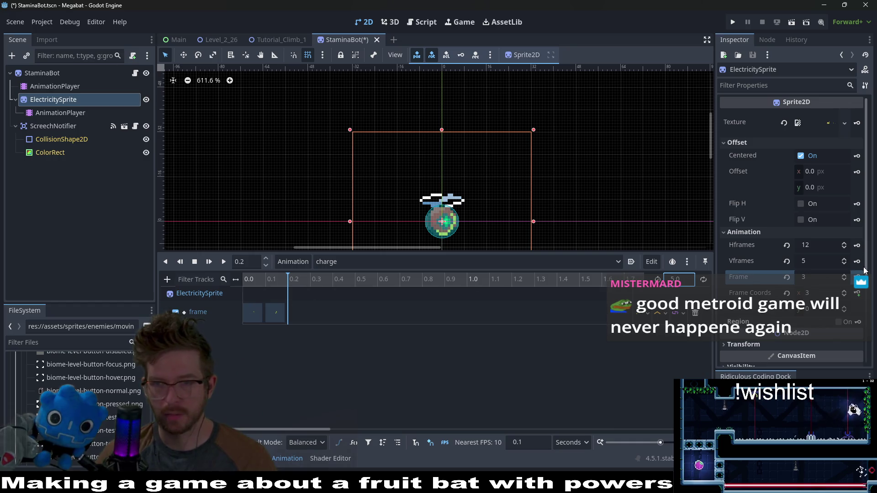
left_click(857, 277)
left_click(858, 277)
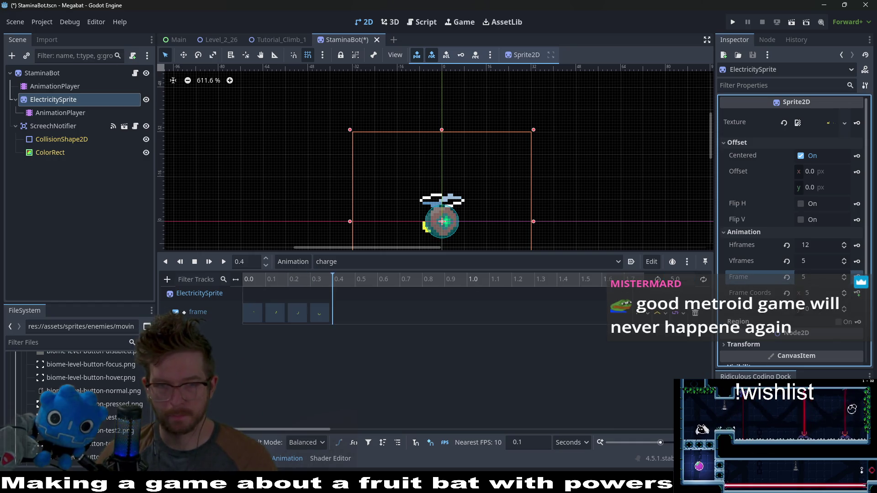
left_click(858, 278)
left_click(857, 277)
left_click(858, 277)
left_click(857, 277)
left_click(857, 277)
left_click(857, 277)
left_click(858, 277)
left_click(857, 277)
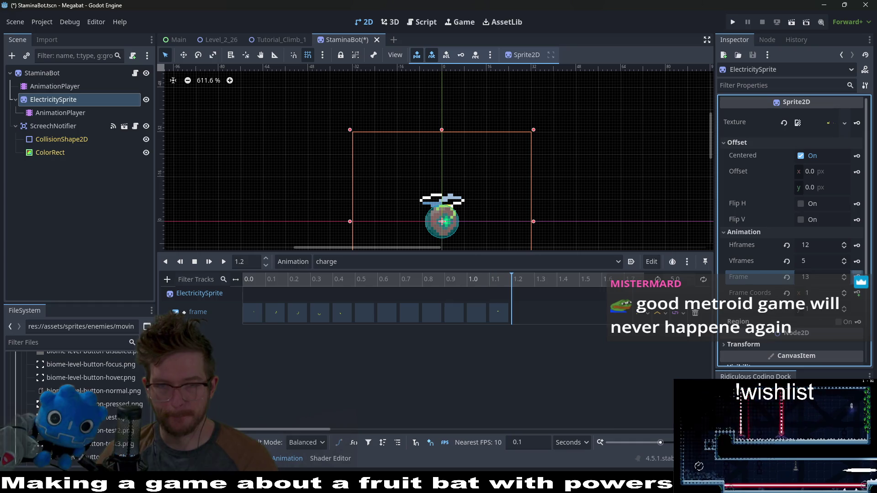
left_click(473, 316)
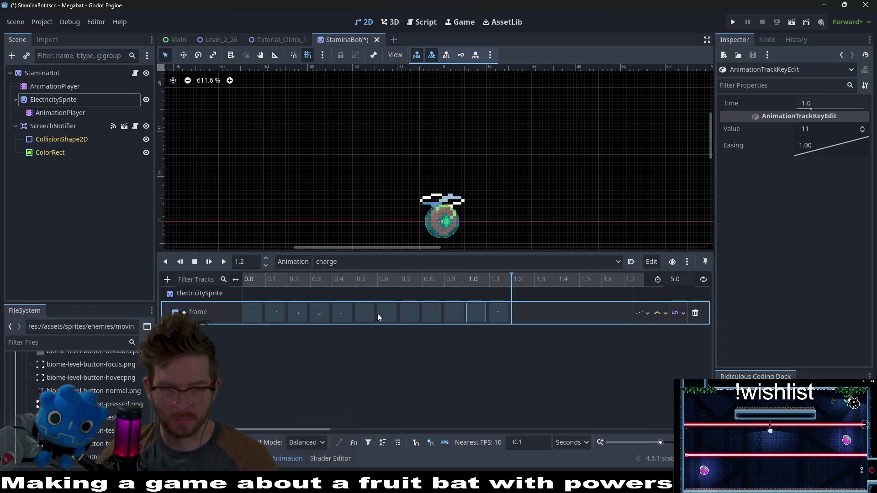
- Delete the extra frame keys, move the 1.1 s key back to 0.8 s and place the playhead near 0.9 s
left_click(406, 314, "shift")
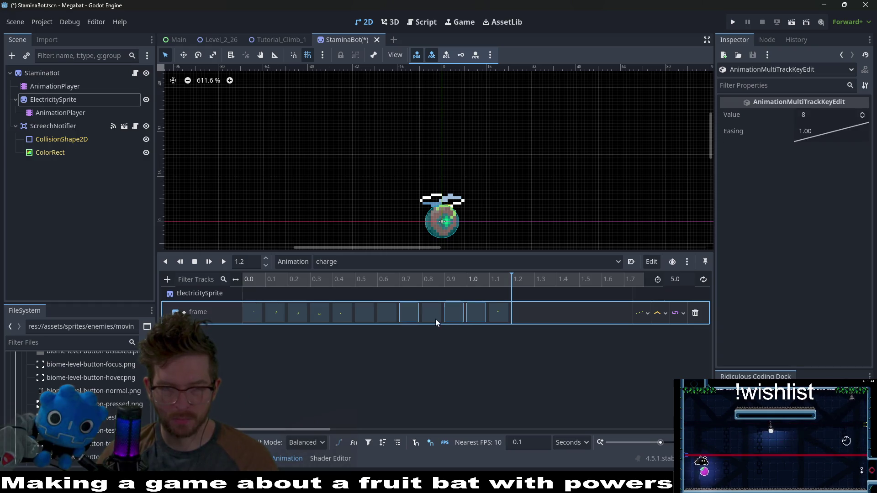
key("Delete")
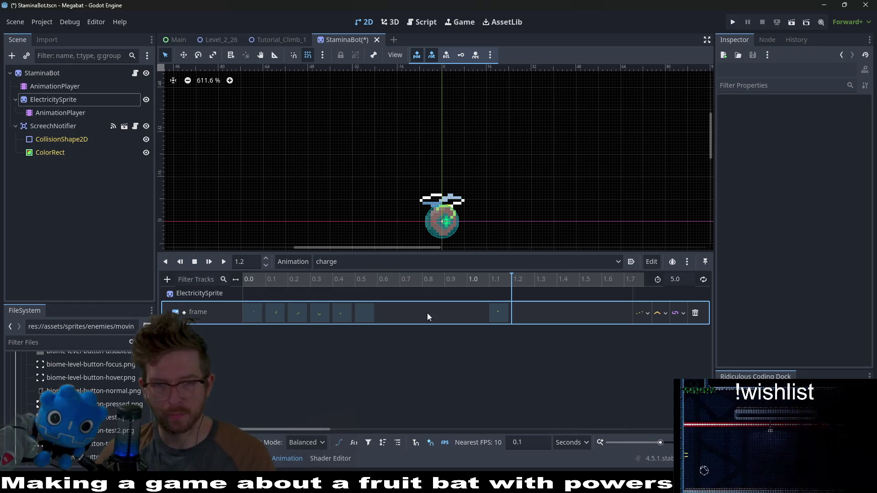
left_click(498, 316)
left_click_drag(438, 312, 437, 312)
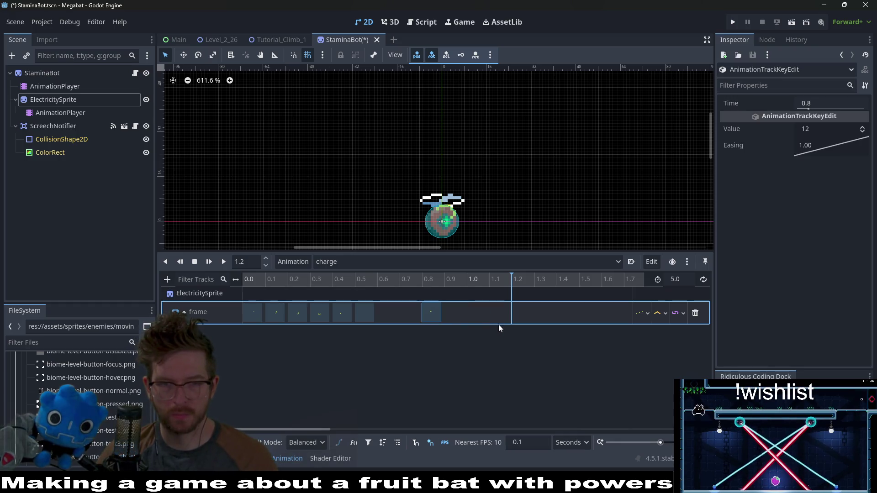
left_click(442, 282)
left_click(446, 280)
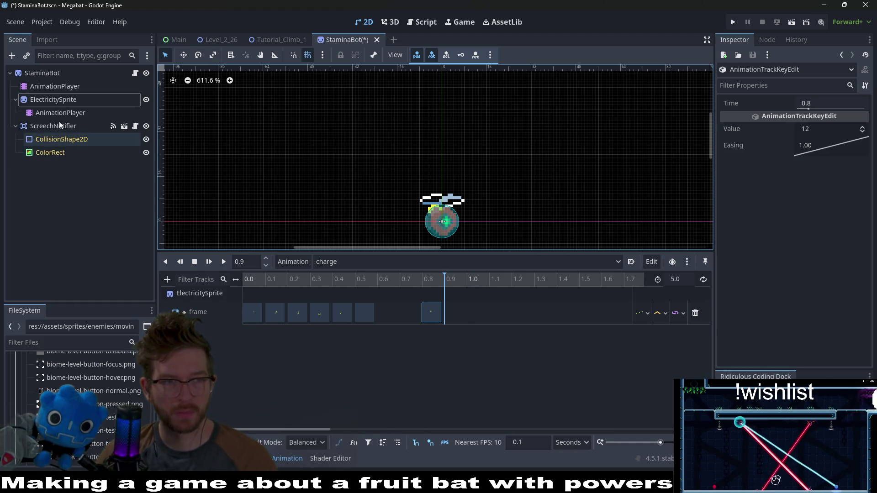
- Key sprite frame 13 at 1.0 s followed by the next three successive frames
left_click(60, 100)
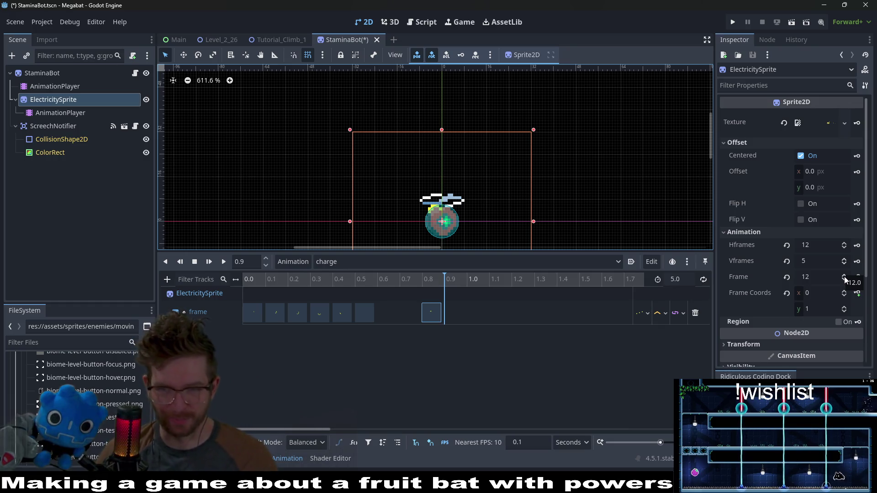
left_click(844, 276)
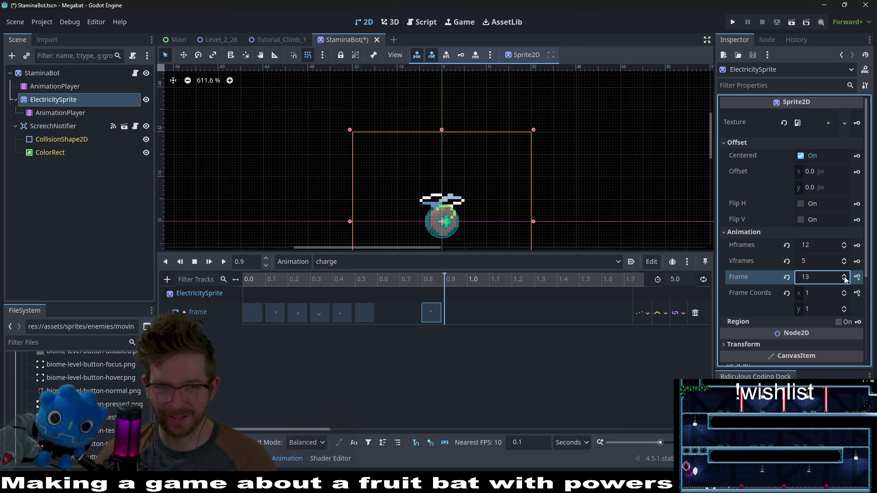
left_click(844, 282)
left_click(843, 282)
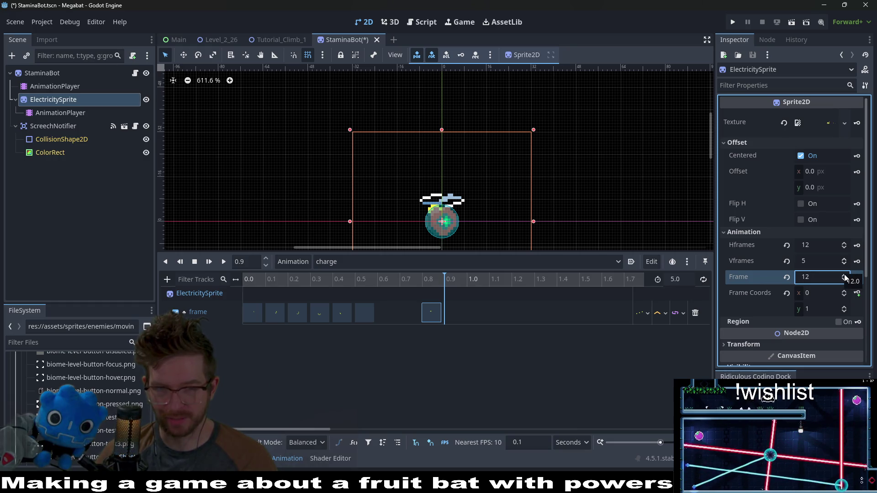
left_click(844, 274)
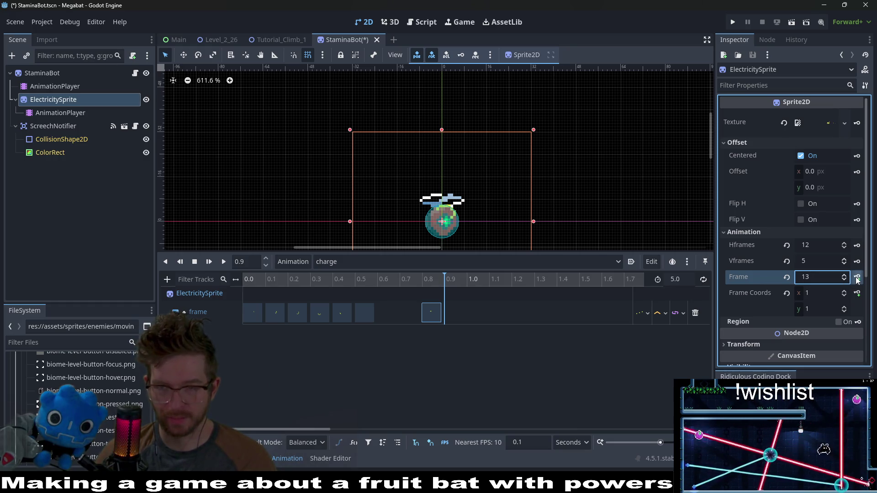
left_click(857, 278)
left_click(857, 278)
left_click(857, 278)
left_click(857, 278)
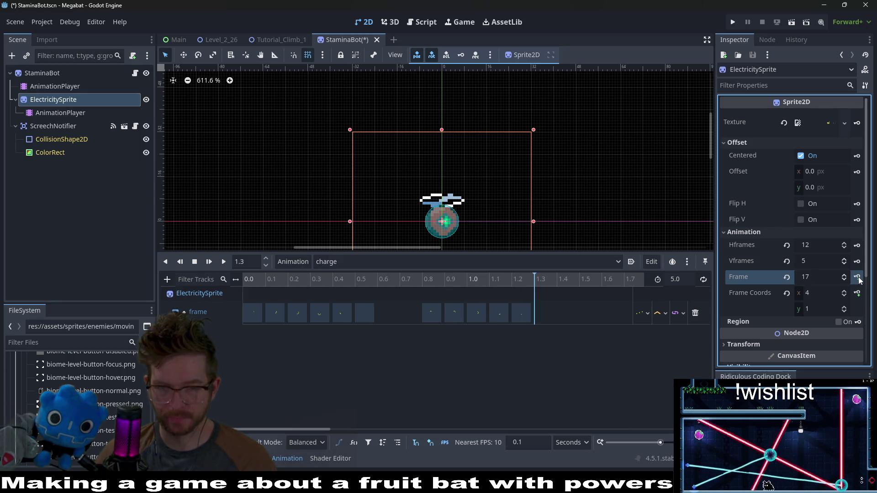
left_click(857, 278)
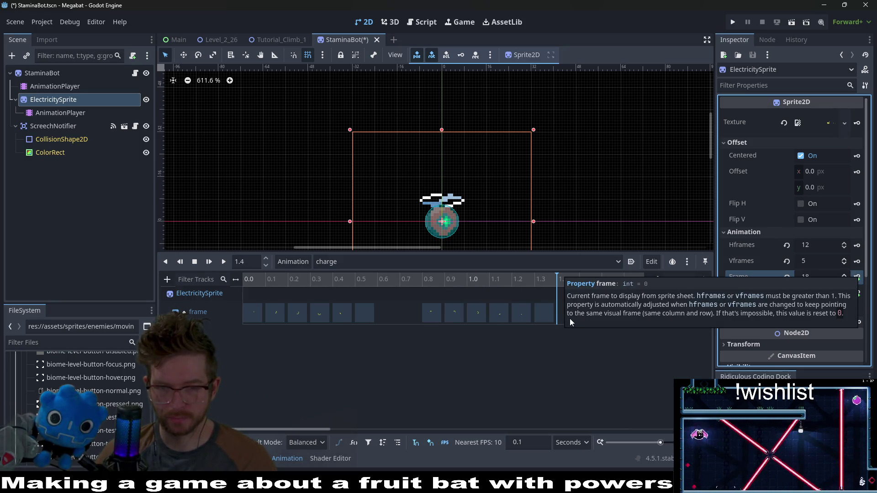
- Advance the sprite to frame 24 and key successive frames, reaching frame 27 at 1.8 s and continuing past 2.0 s
scroll(569, 325, "right", 4)
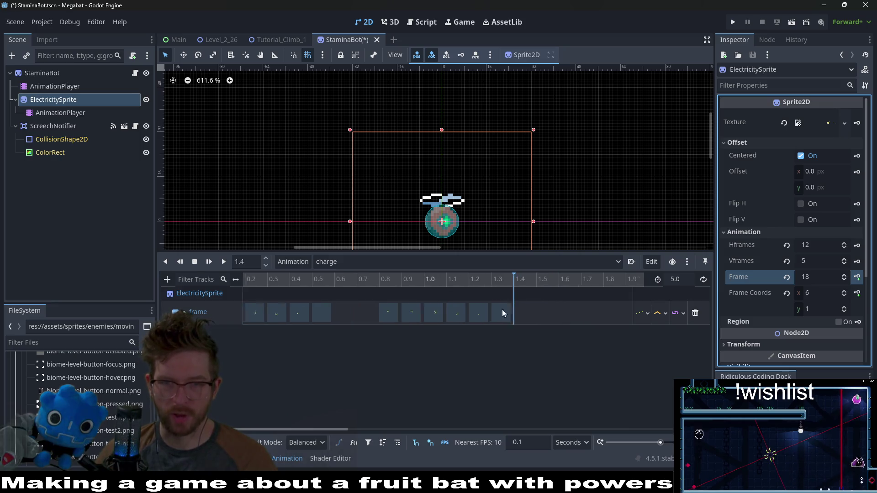
left_click(481, 280)
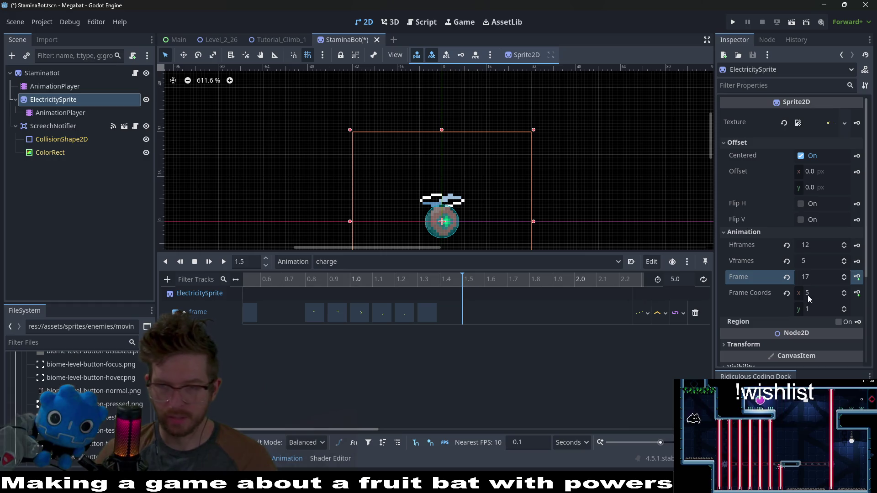
left_click(845, 276)
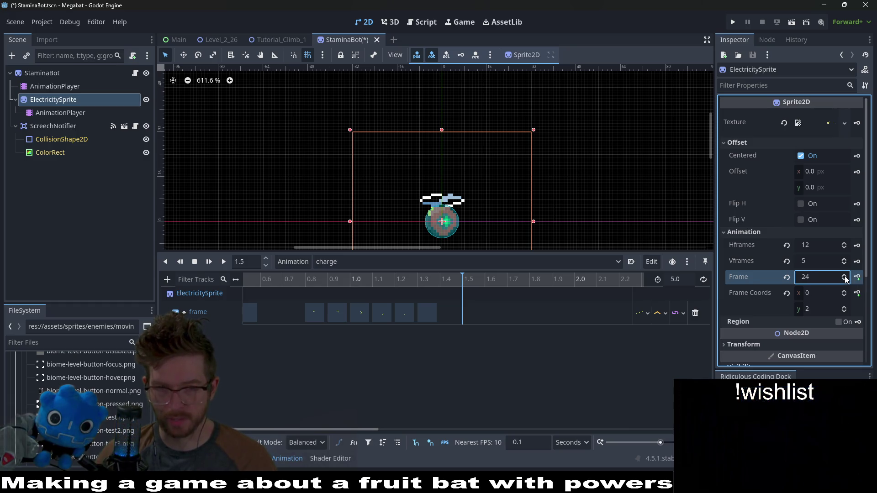
left_click(845, 275)
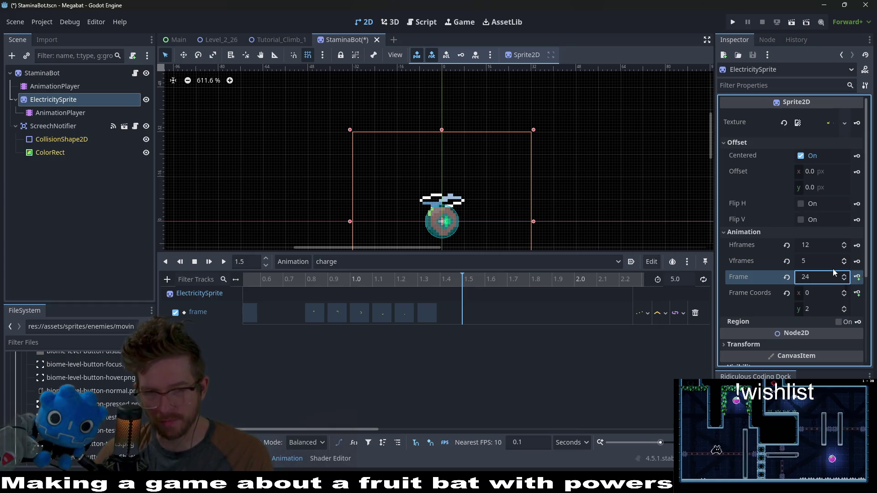
left_click(860, 278)
left_click(860, 277)
left_click(862, 277)
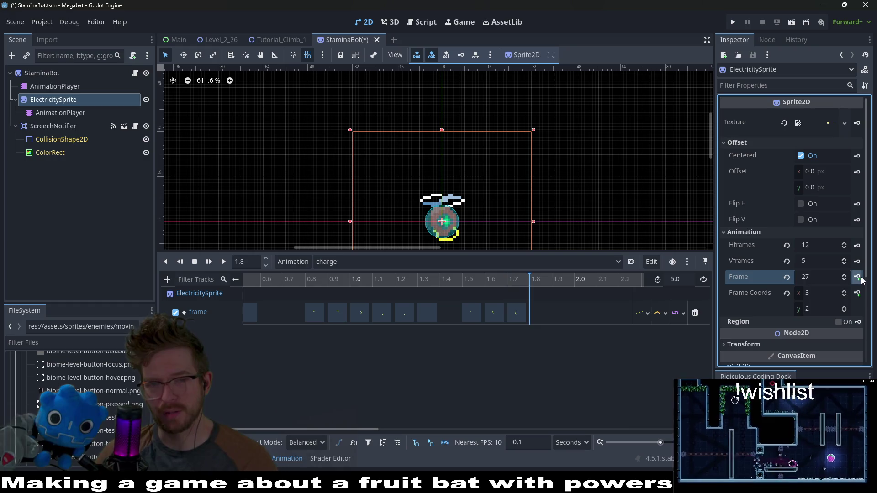
left_click(859, 278)
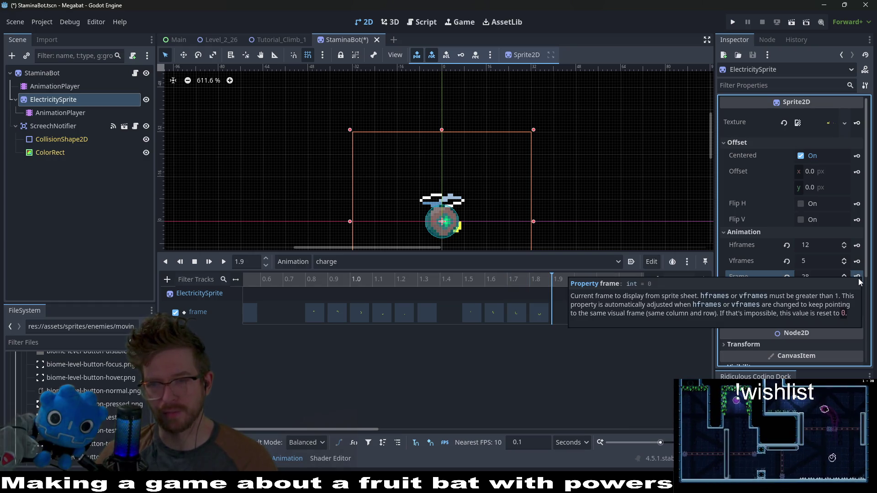
left_click(858, 277)
left_click(858, 278)
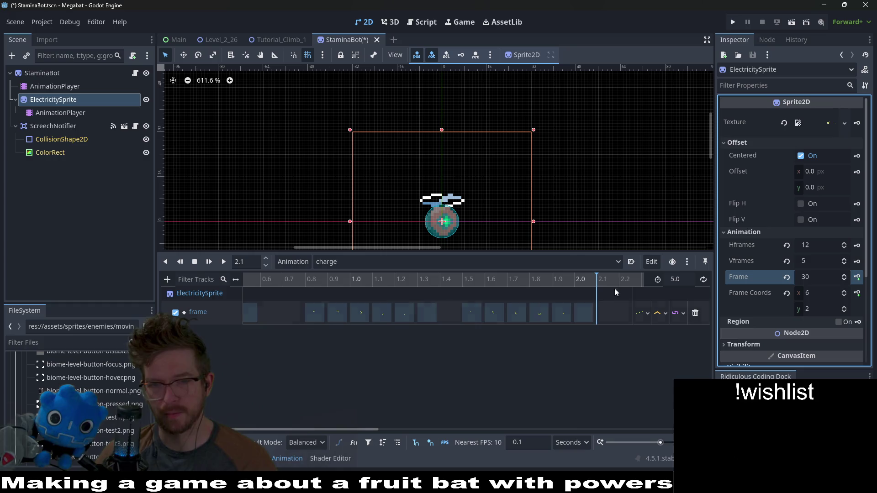
- Key sprite frame 36 at 2.3 s and the next four successive frames
scroll(615, 289, "right", 5)
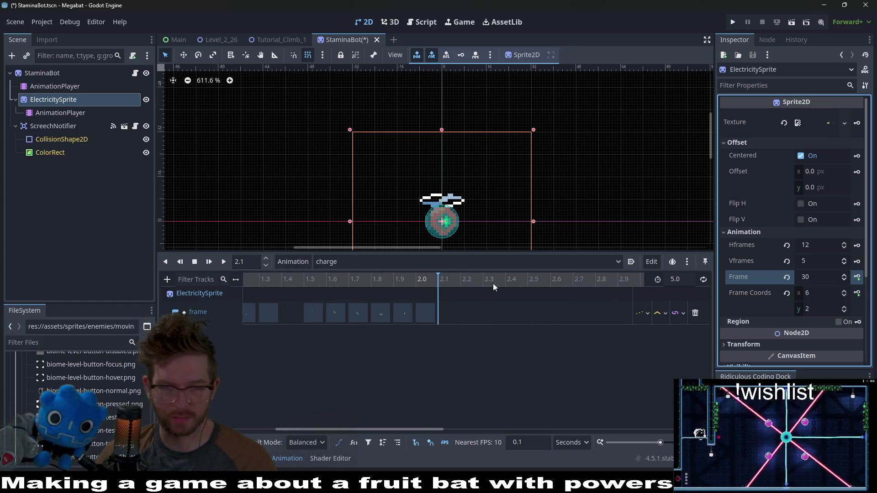
left_click(483, 279)
left_click(845, 274)
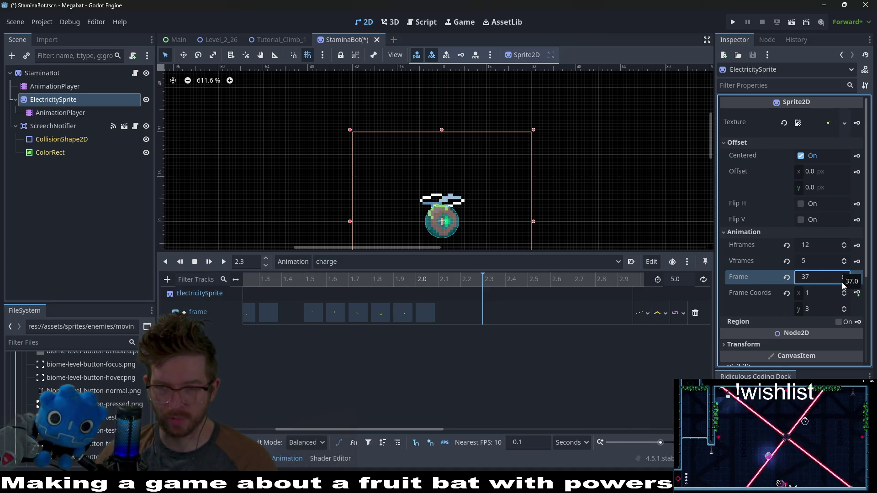
left_click(844, 282)
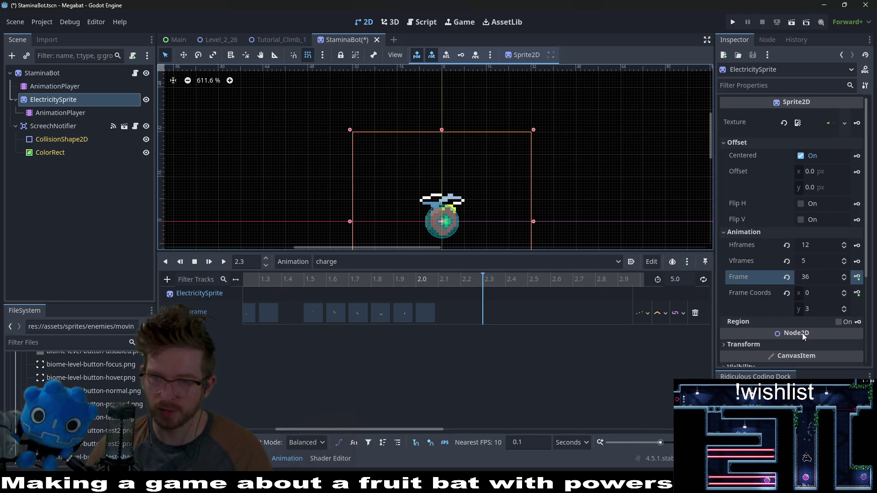
left_click(857, 278)
left_click(857, 278)
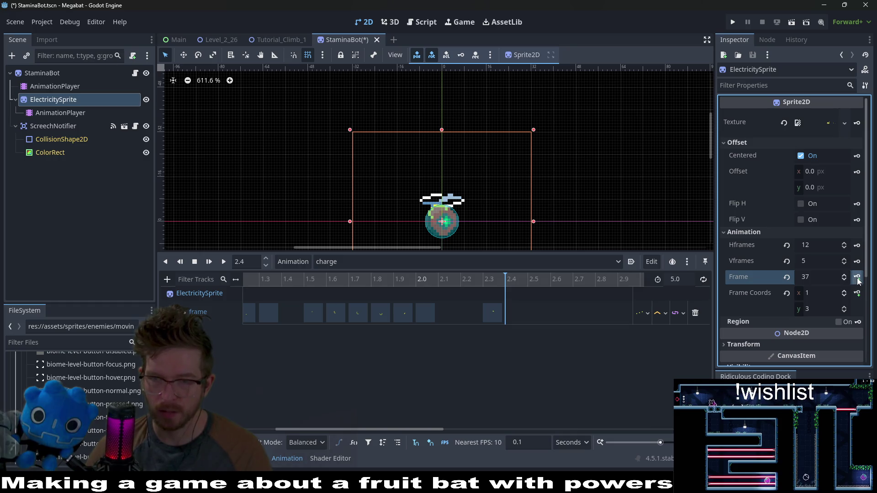
left_click(857, 278)
left_click(857, 277)
left_click(857, 278)
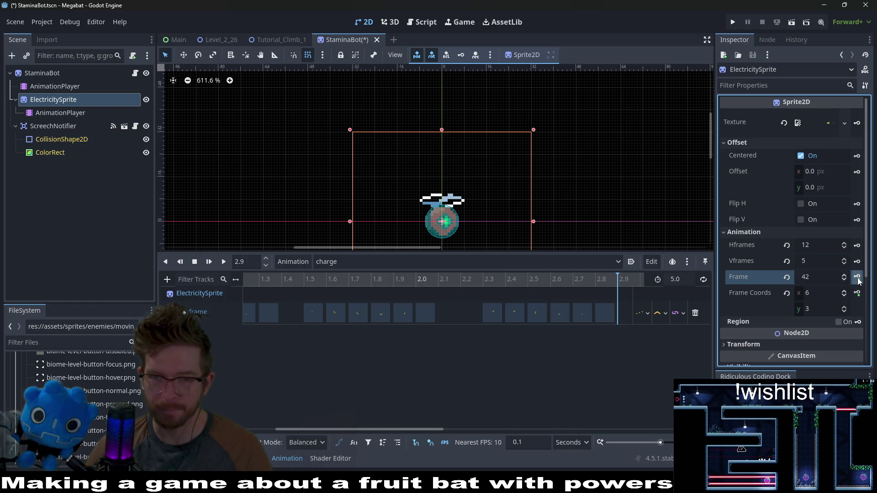
left_click(858, 278)
left_click(858, 277)
- Delete the unwanted 2.9 s keyframe and step the sprite frame past 43
scroll(485, 306, "right", 4)
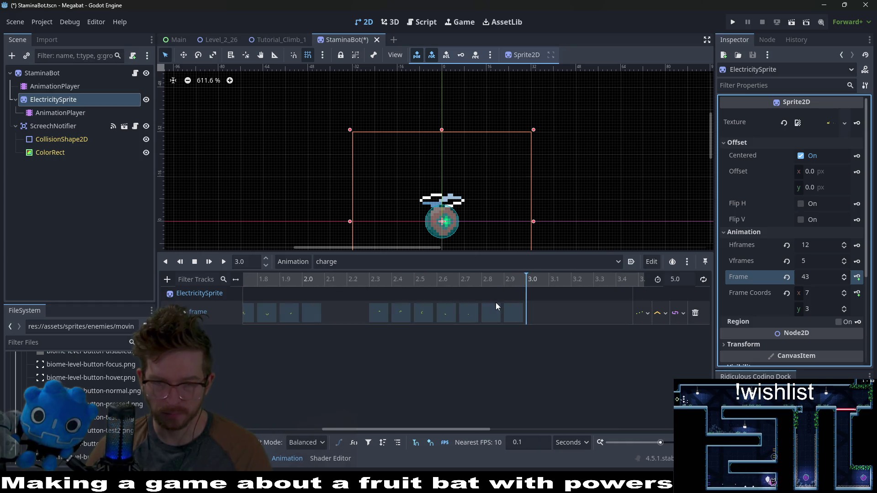
left_click(511, 312)
key("Delete")
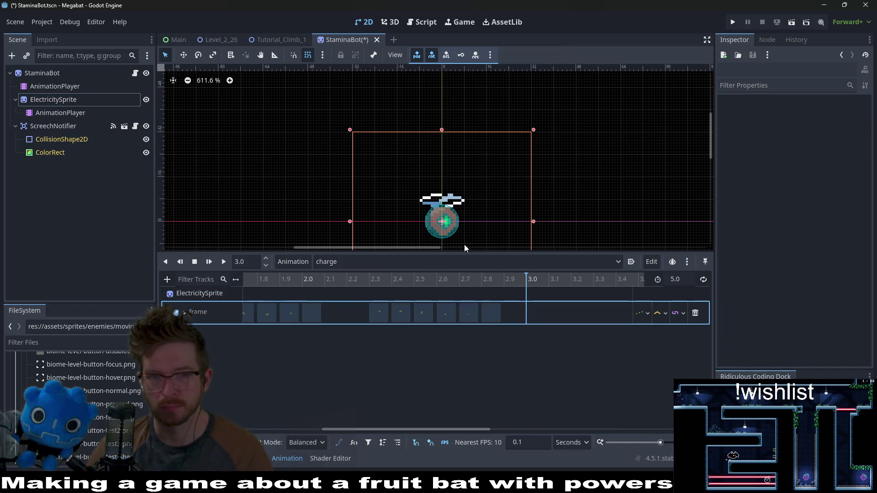
left_click(45, 104)
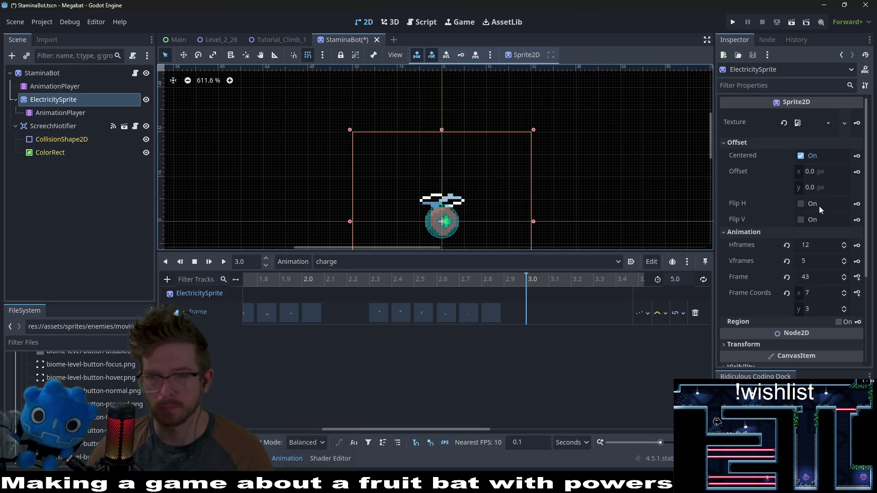
left_click(844, 274)
left_click(844, 274)
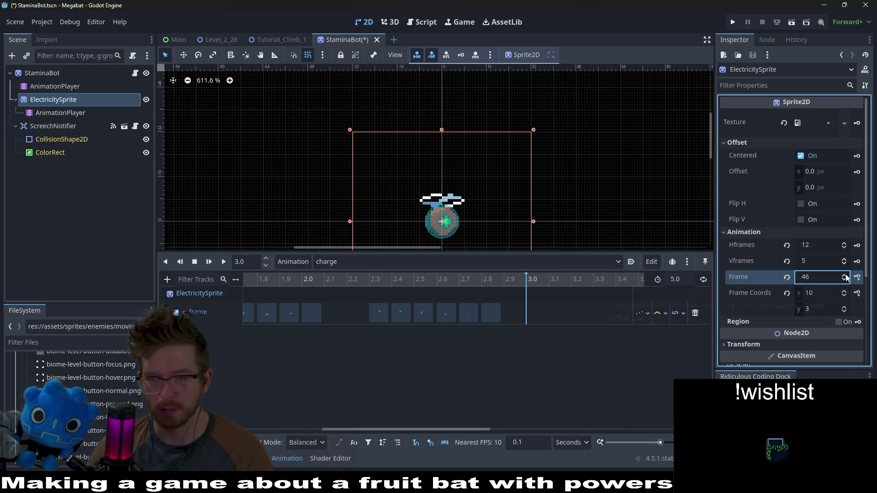
- Set the charge animation to 3 seconds with looping enabled, and preview it from the start
double_click(684, 280)
type("3")
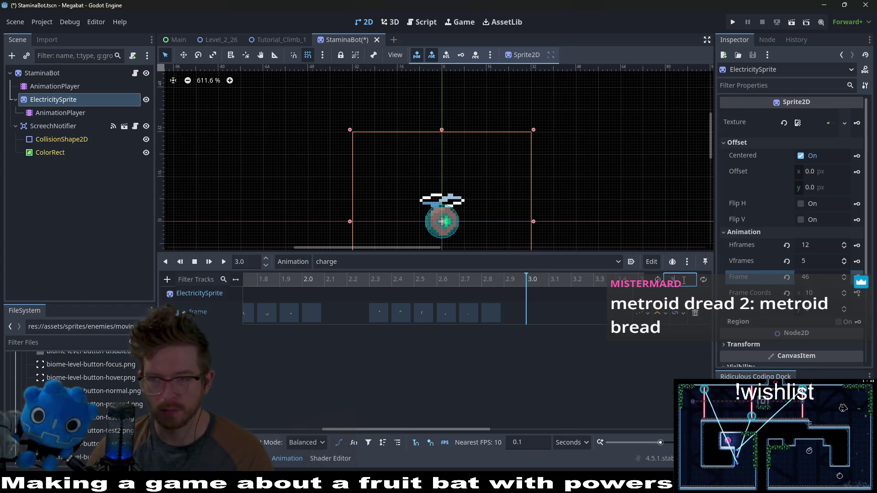
key("Return")
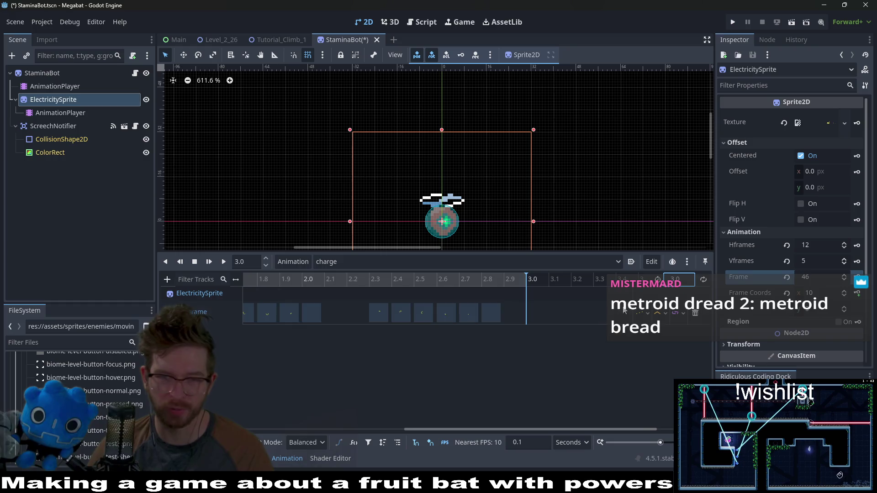
scroll(519, 341, "left", 5)
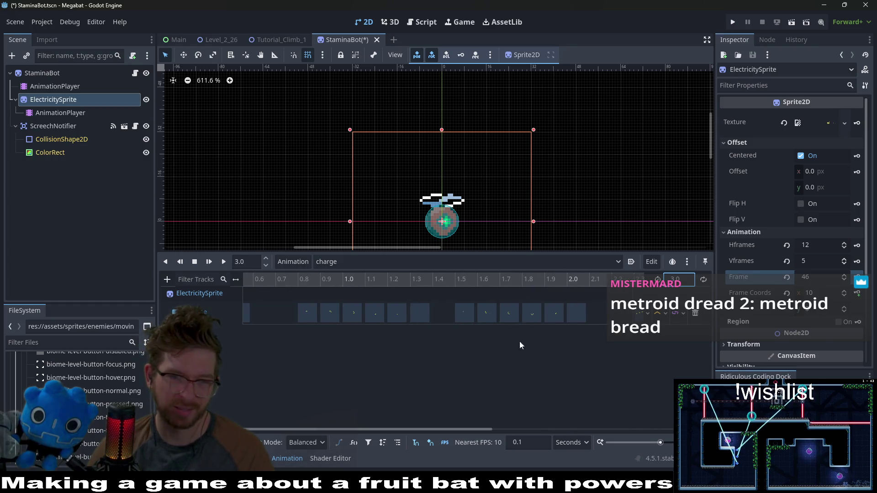
left_click(703, 280)
left_click(224, 262)
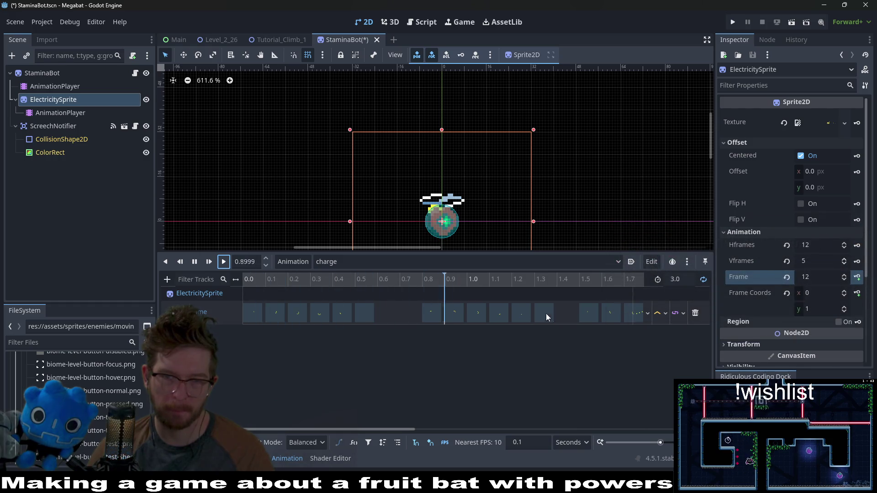
scroll(517, 197, "down", 3)
scroll(591, 193, "right", 5)
scroll(592, 193, "down", 2)
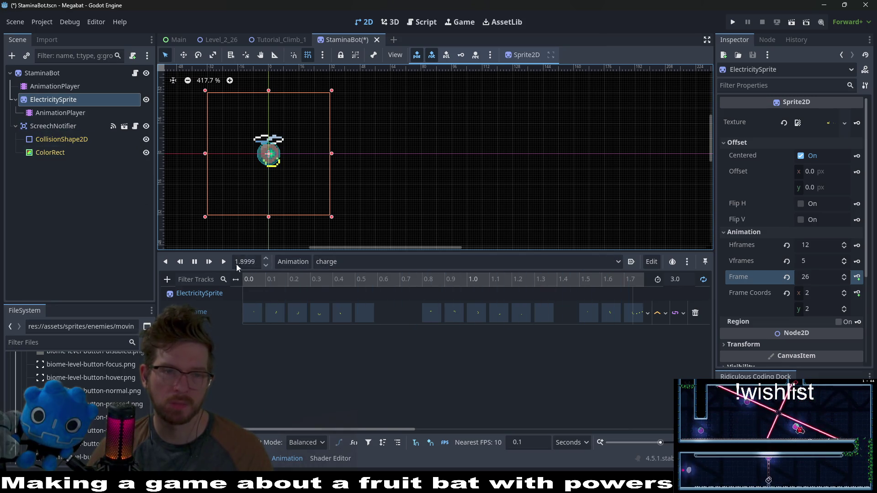
left_click(197, 261)
- Switch the animation editor to RESET and open StaminaBot's script
left_click(306, 261)
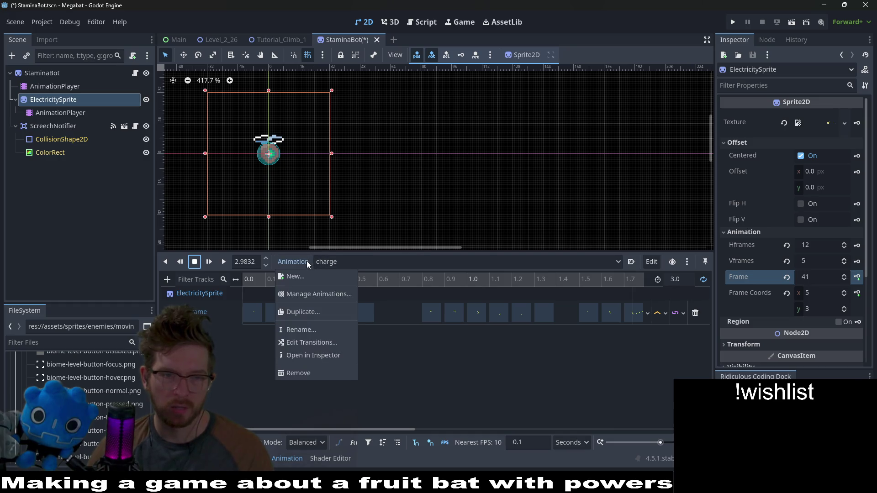
left_click(358, 259)
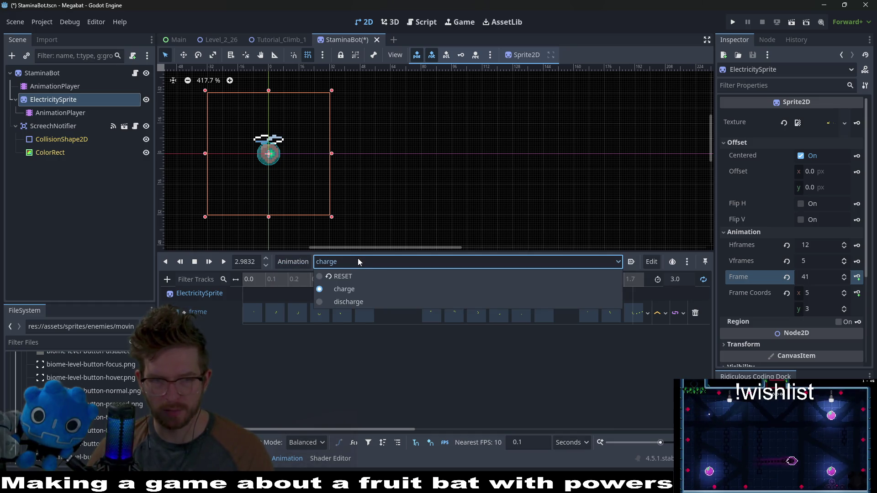
left_click(342, 278)
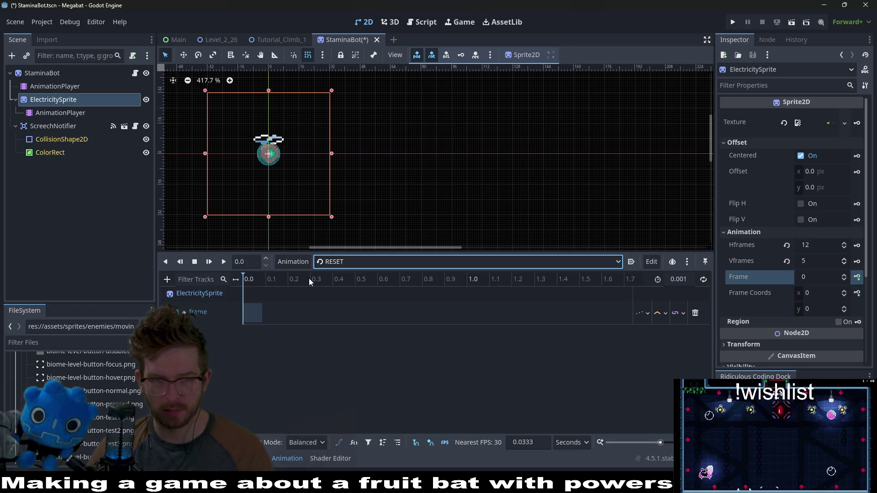
left_click(136, 74)
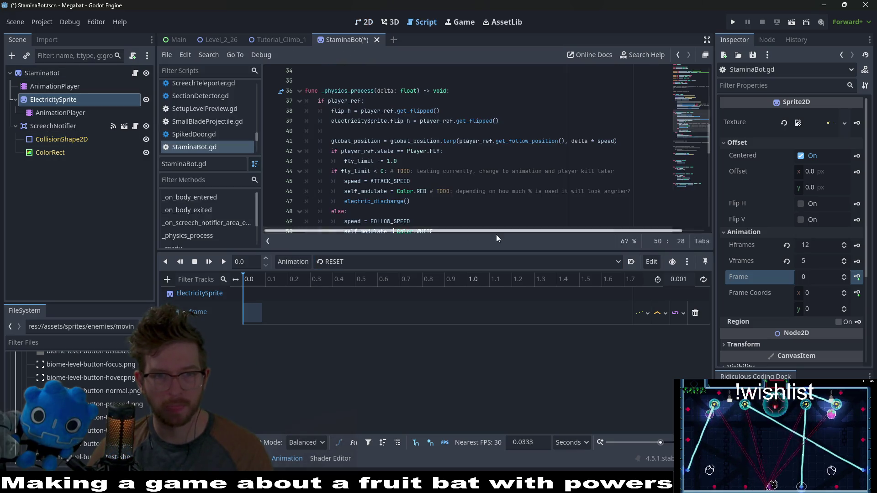
- Add an electricAnimationPlayer.play("RESET") line inside the else branch of StaminaBot.gd
left_click_drag(456, 250, 425, 341)
left_click(419, 251)
left_click(392, 241)
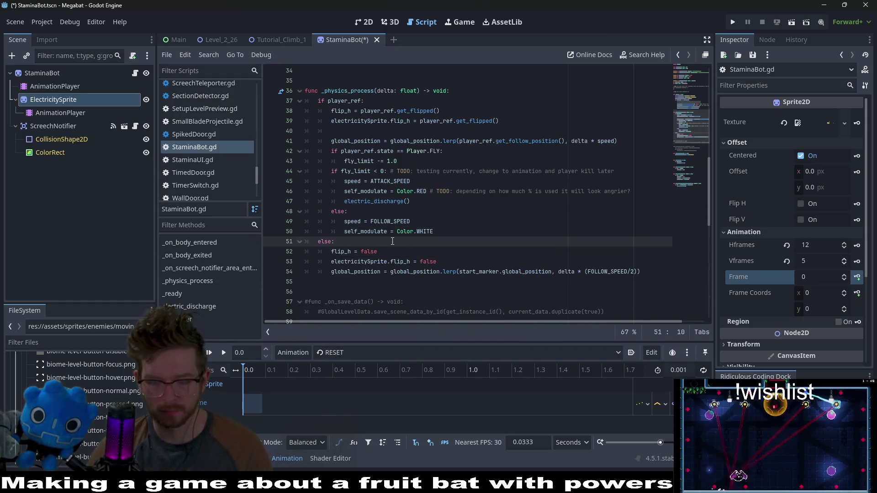
key("Return")
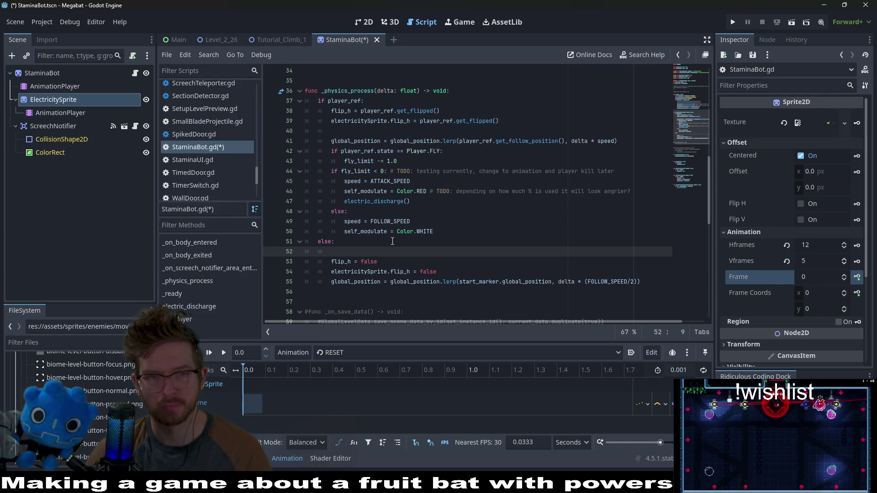
type("anim")
key("BackSpace")
type("a")
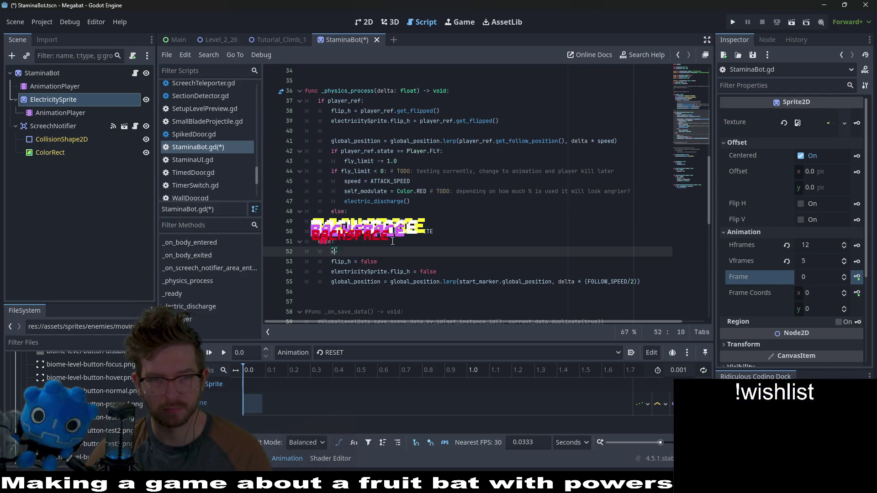
type("nim")
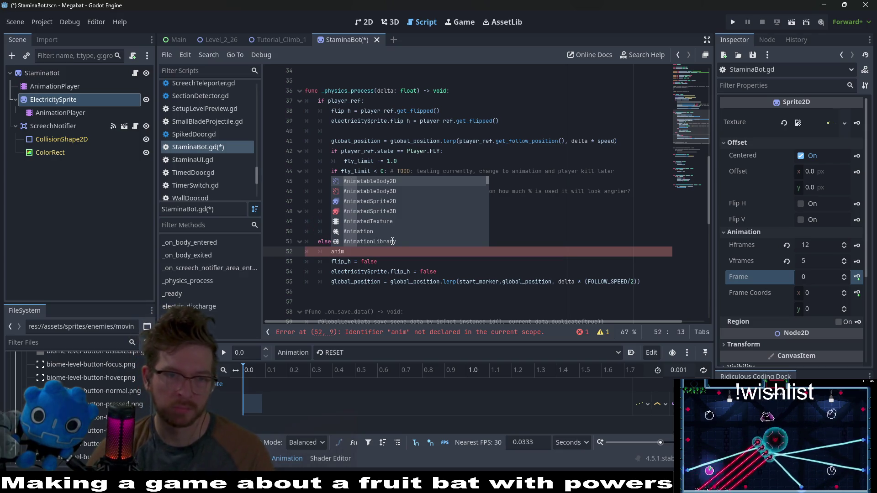
type("ationP")
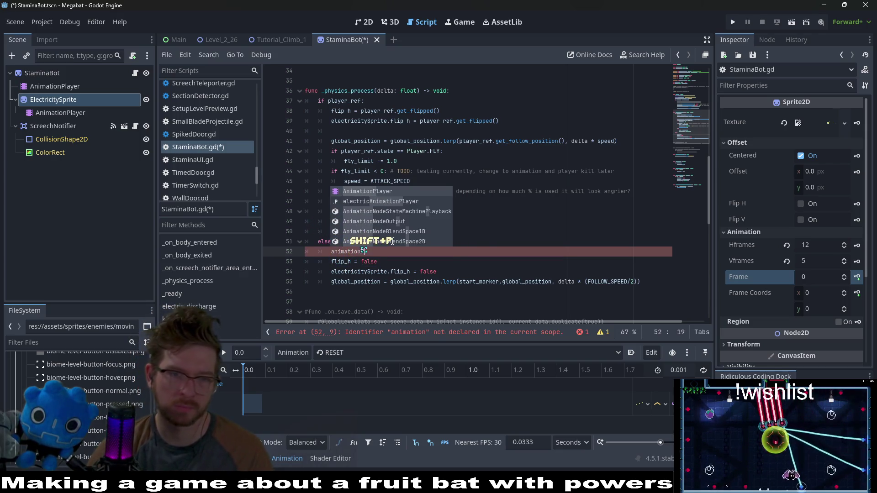
type("layer")
key("Down")
key("Return")
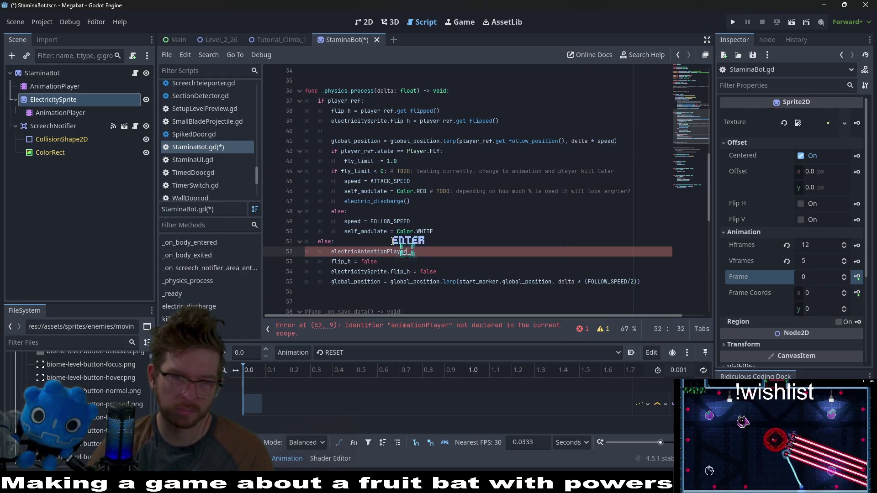
type(".playe")
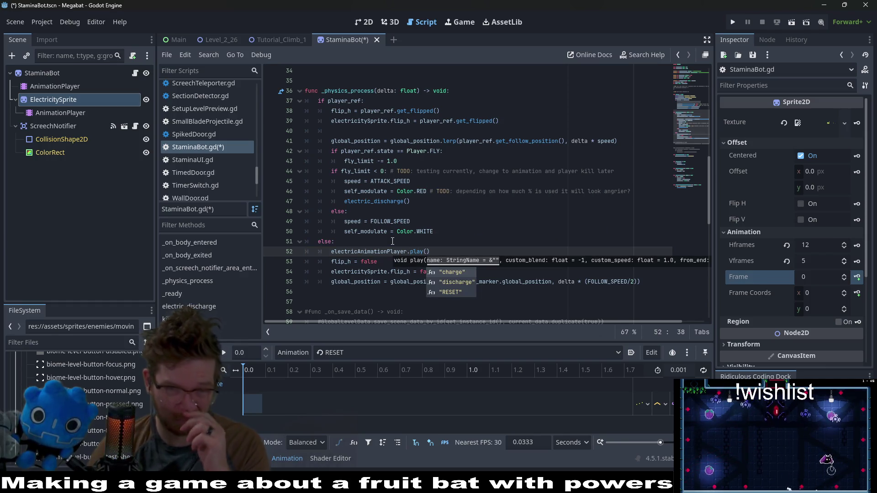
key("Return")
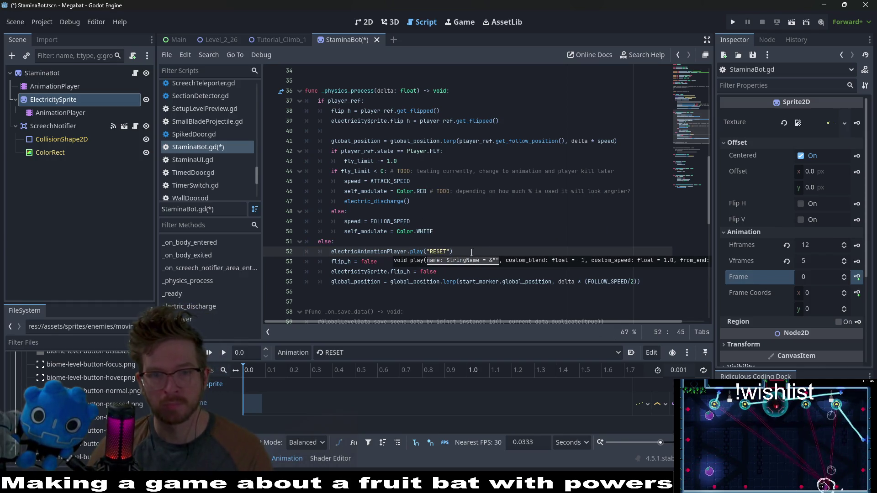
- Paste the play call under if player_ref: as play("charge"), save, and switch to Tutorial_Climb_1
left_click_drag(472, 252, 473, 246)
key("ctrl+c")
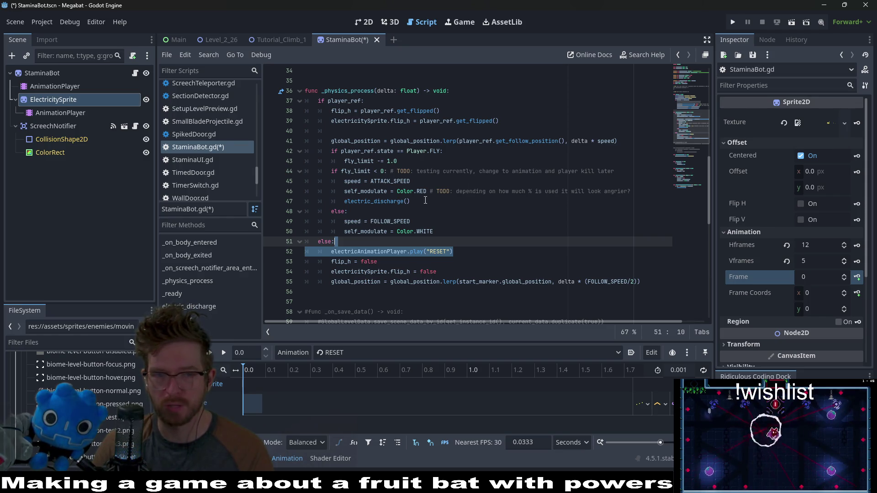
double_click(391, 201)
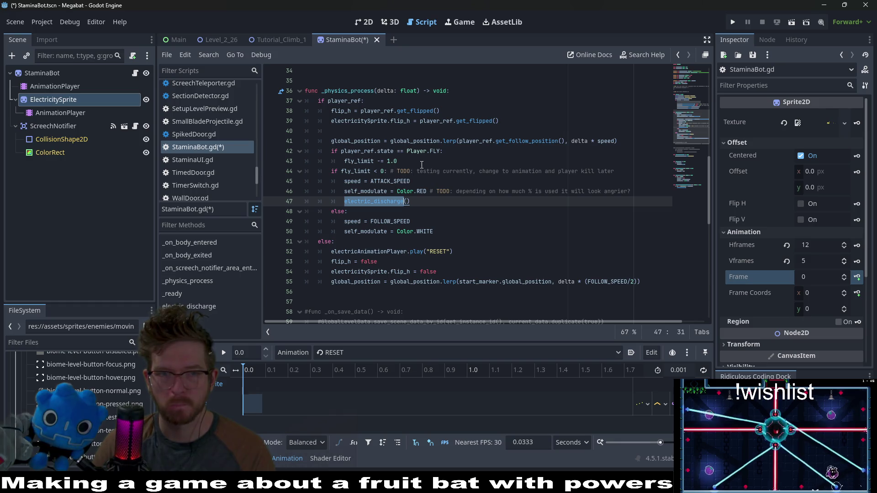
left_click(380, 103)
key("Return")
key("ctrl+v")
double_click(446, 111)
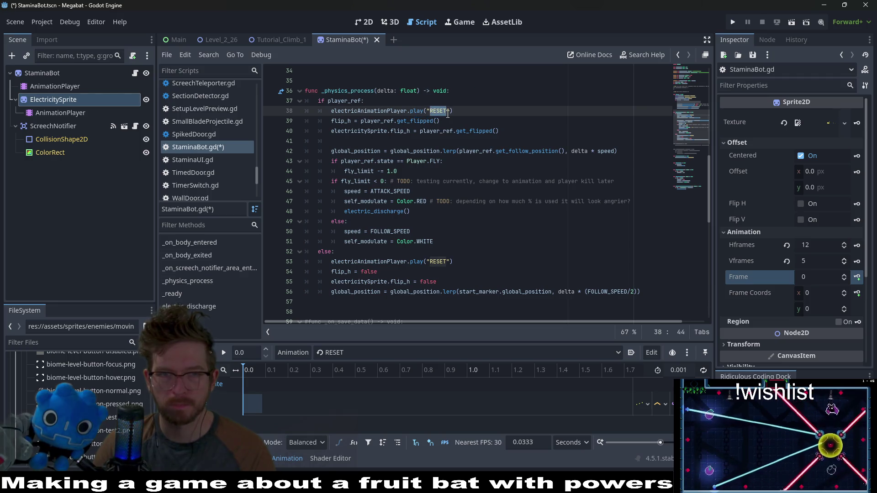
type("charge")
left_click(535, 129)
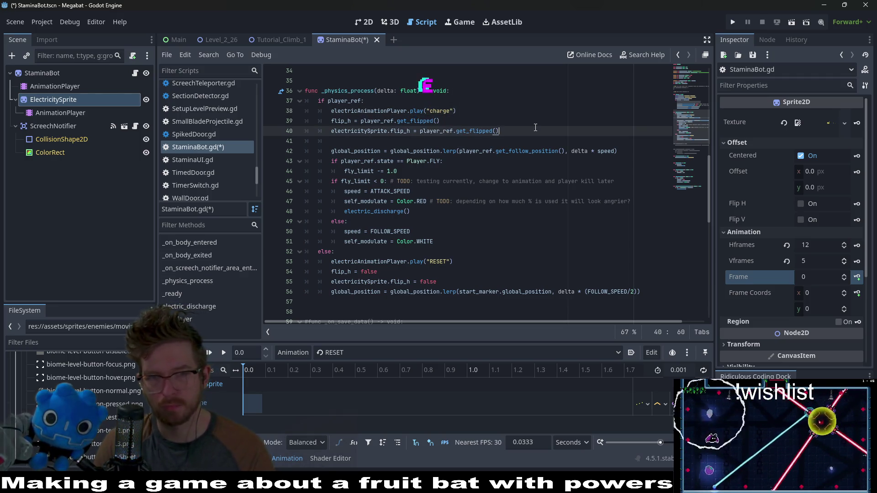
key("ctrl+s")
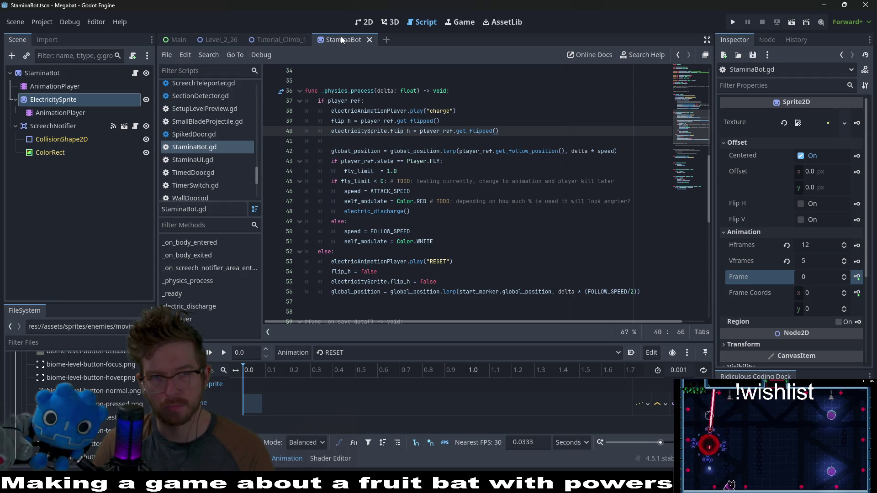
left_click(293, 41)
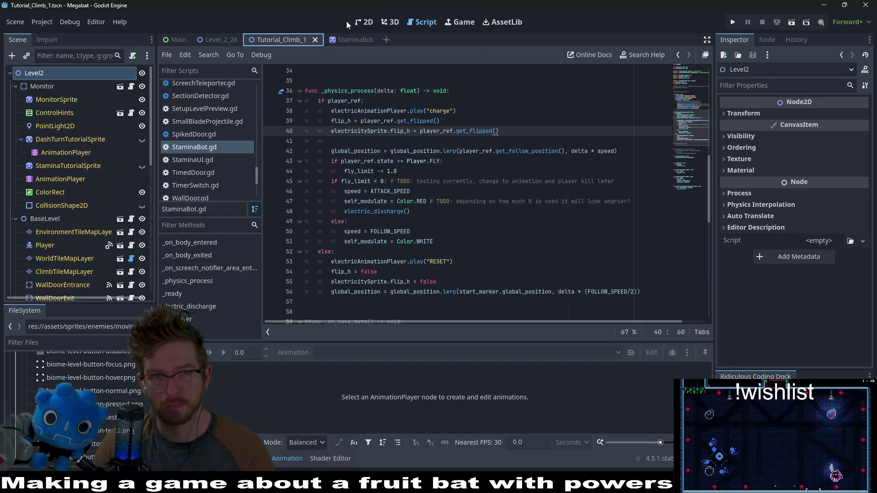
left_click(364, 22)
left_click(793, 26)
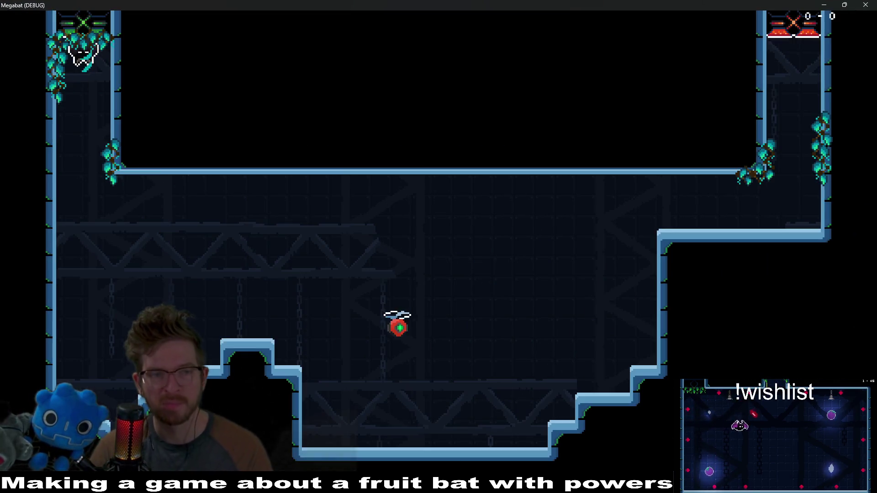
mouse_move(398, 324)
left_mouse_down()
mouse_move(147, 288)
mouse_move(208, 354)
left_mouse_up()
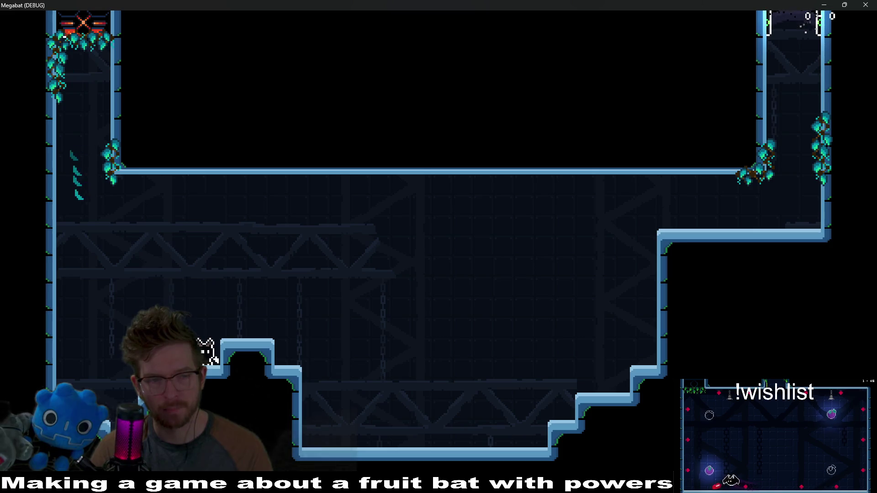
key("Right")
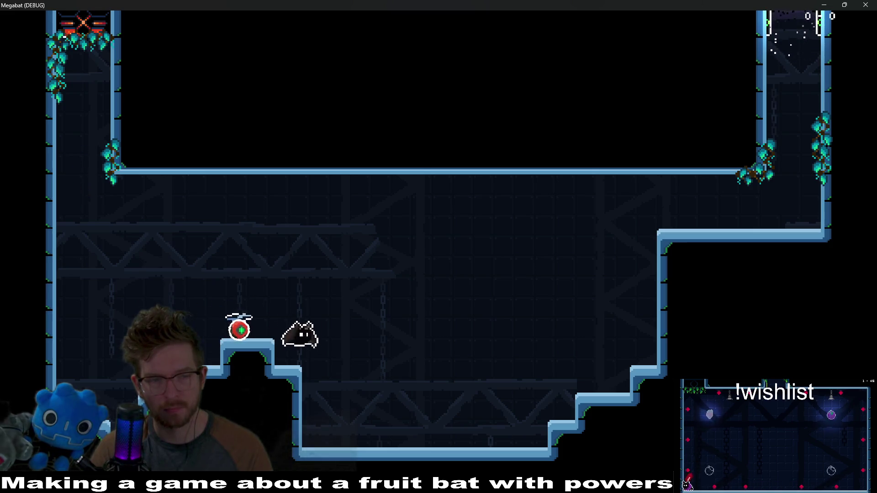
key("Right")
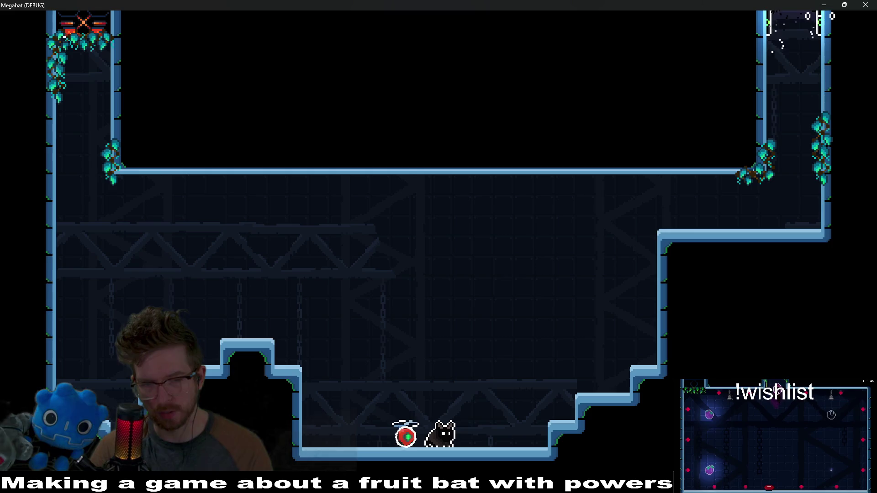
key("Right")
key("Right")
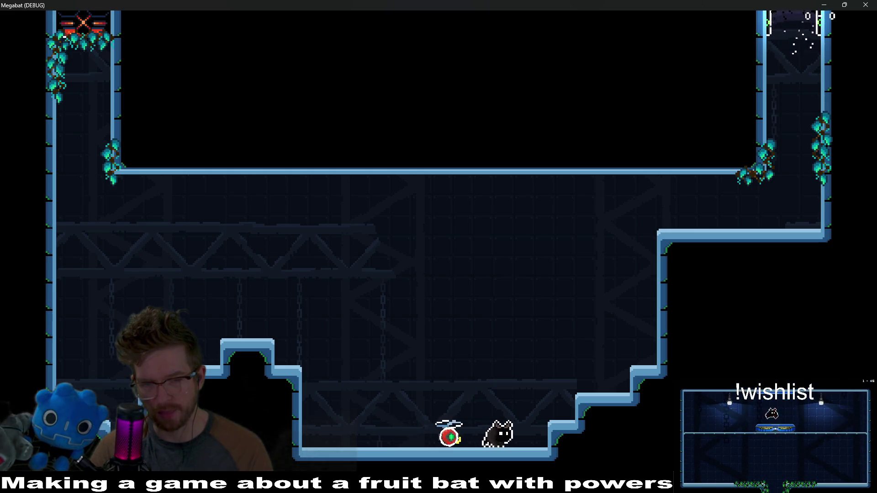
key("space")
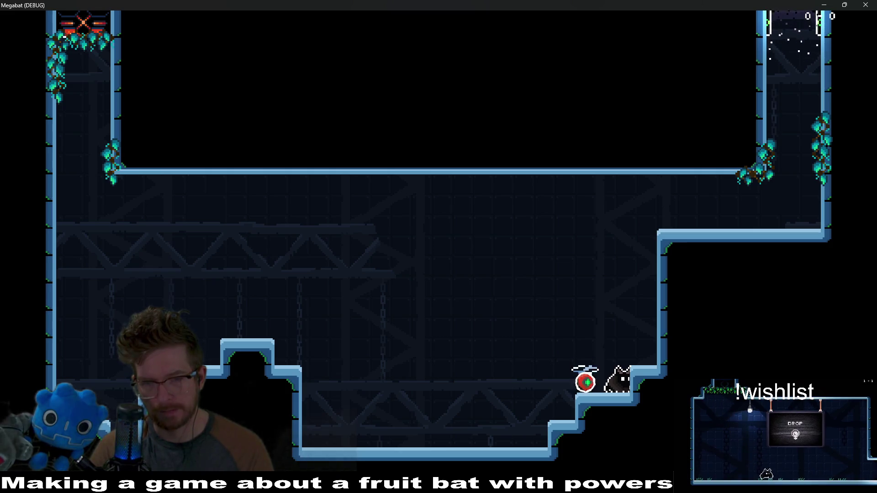
key("Left")
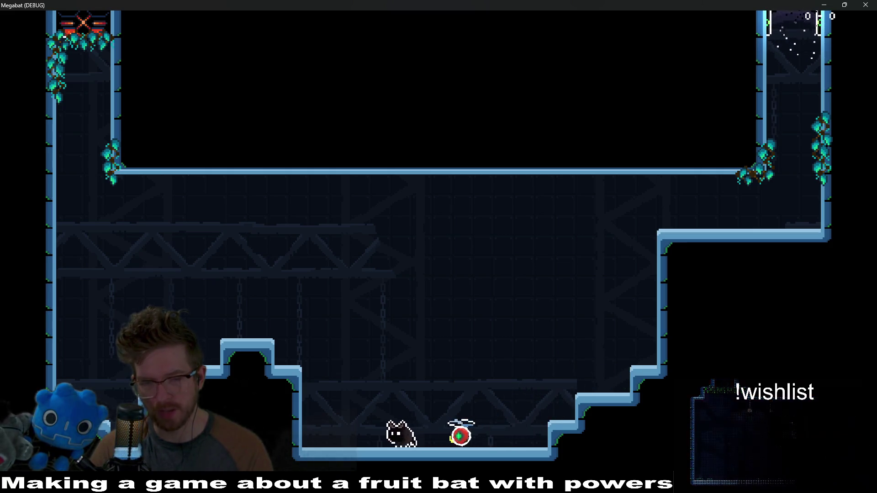
key("space")
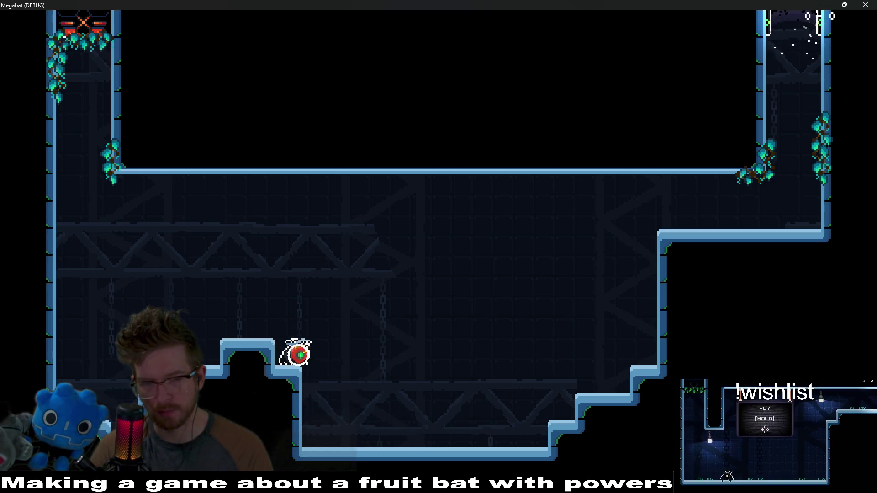
key("Right")
key("Right")
key("space")
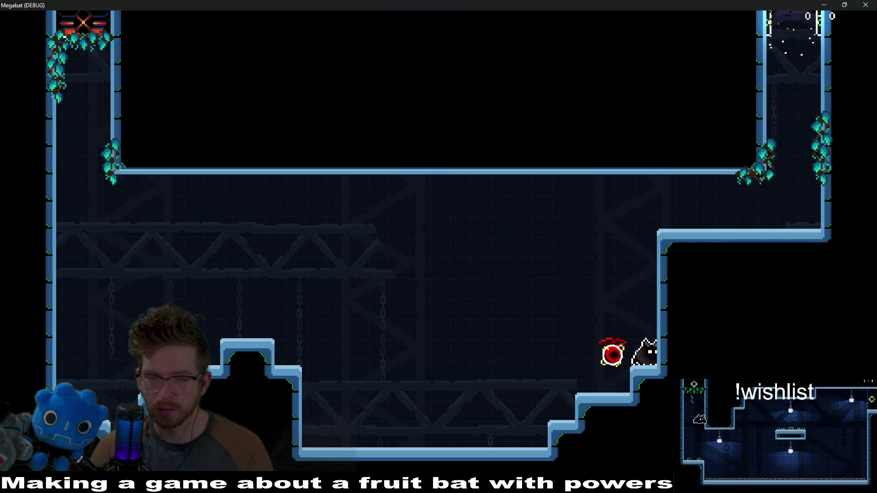
key("Left")
key("Left")
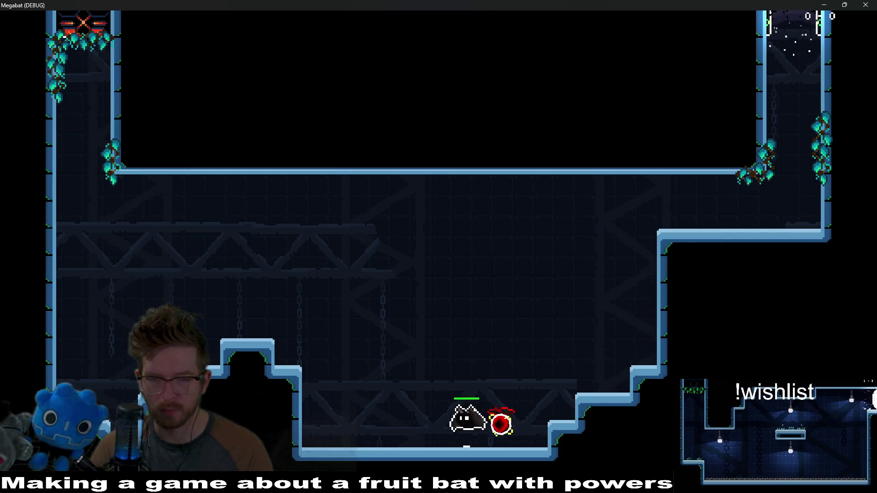
key("space")
key("Left")
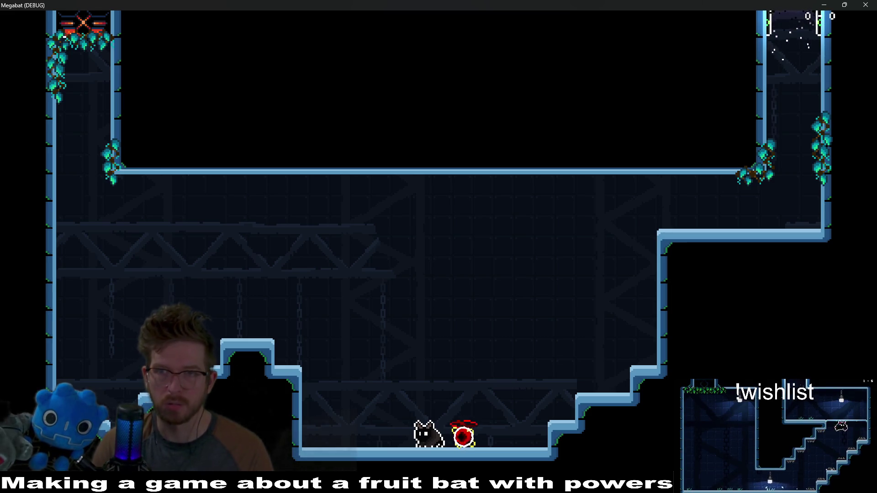
left_click(874, 4)
left_click(421, 22)
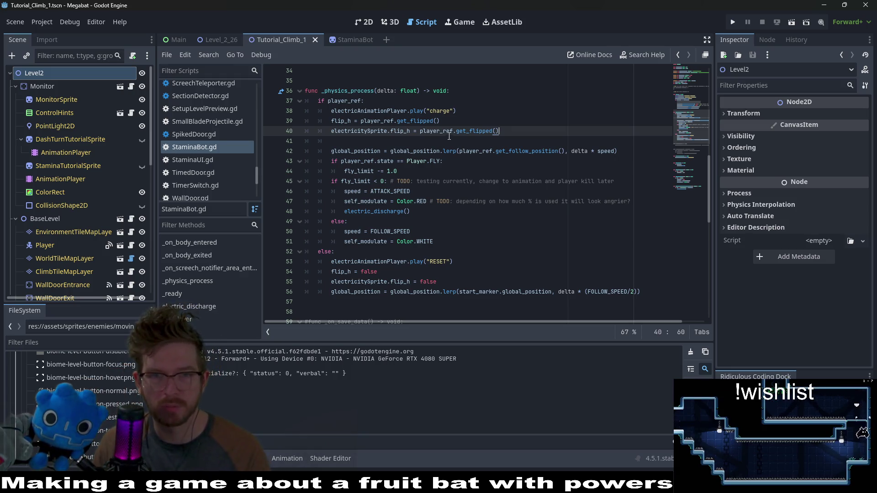
- Move the play("charge") line into the else branch and indent it one level
mouse_move(455, 111)
left_mouse_down()
mouse_move(331, 111)
mouse_move(366, 101)
left_mouse_up()
key("ctrl+x")
left_click(394, 205)
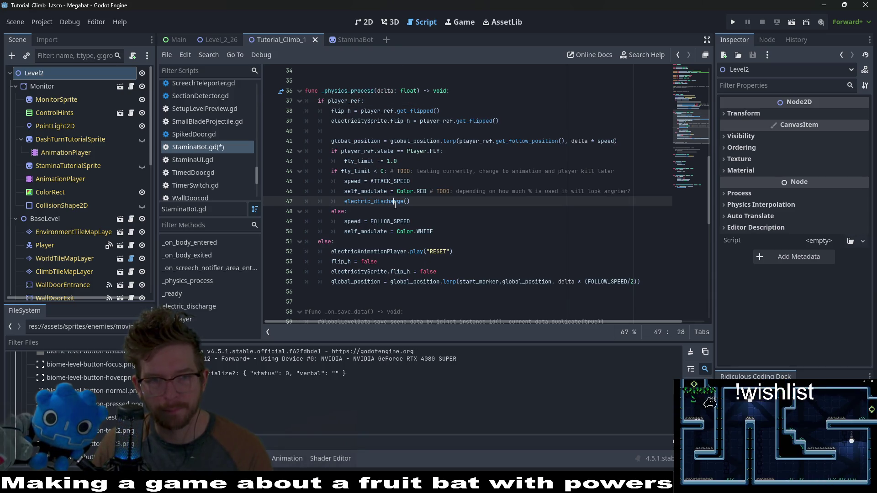
key("Down")
key("ctrl+v")
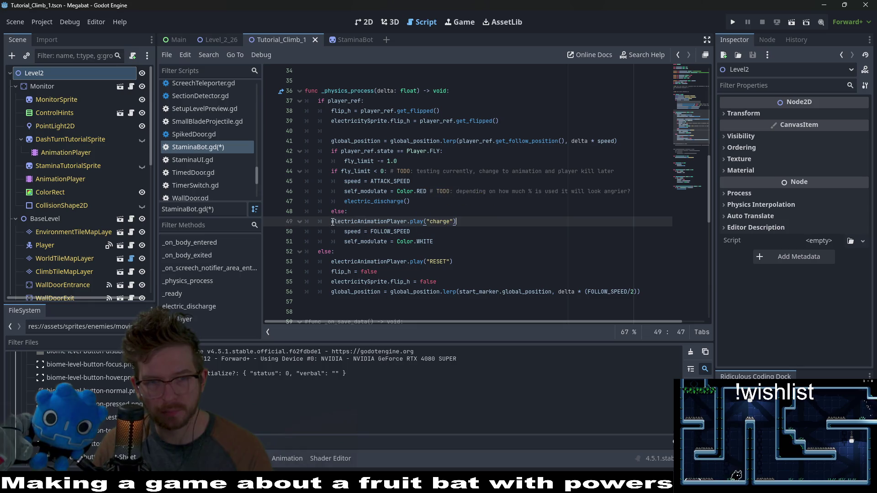
key("Home")
key("Tab")
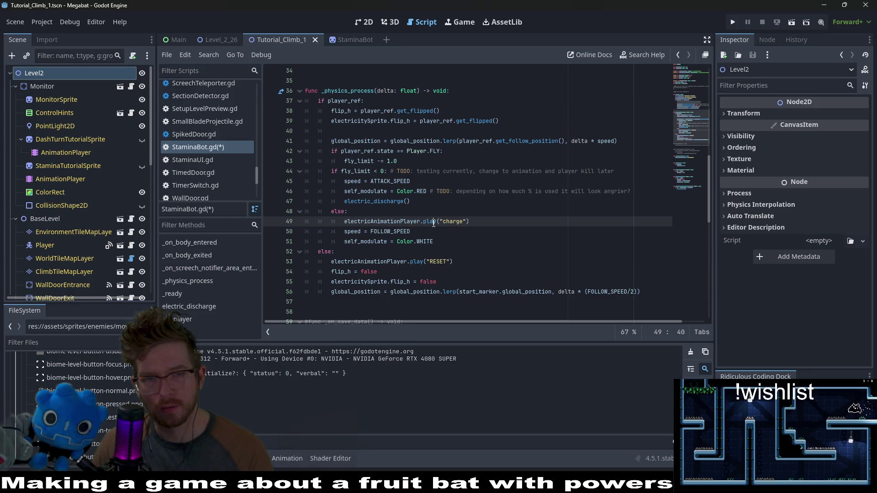
- Review lines 43 and 49, save the StaminaBot script, and return to the StaminaBot scene
left_click(470, 221)
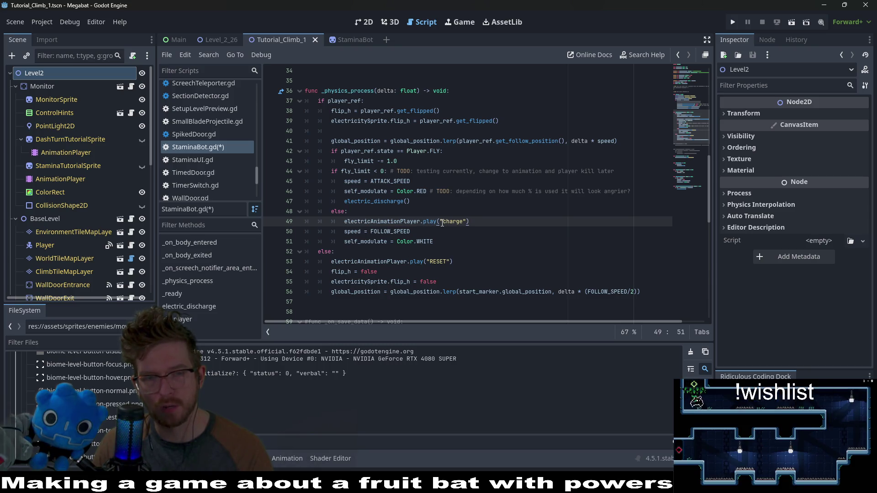
mouse_move(431, 222)
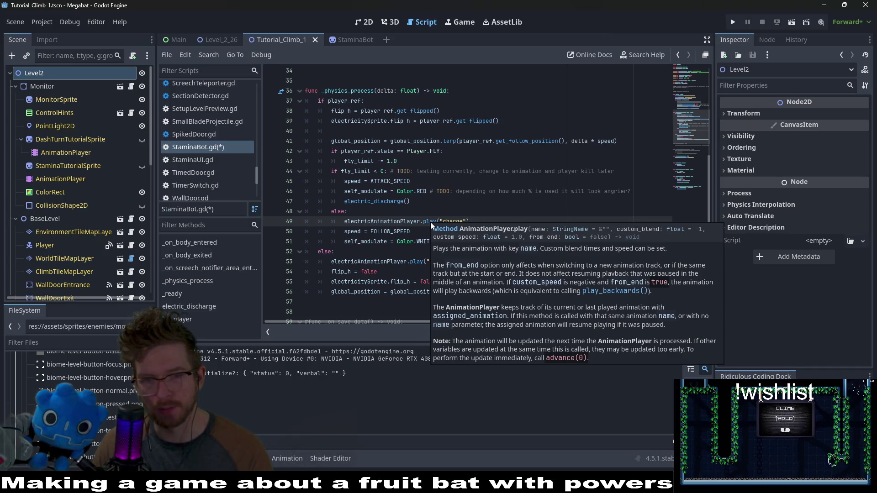
left_click(404, 151)
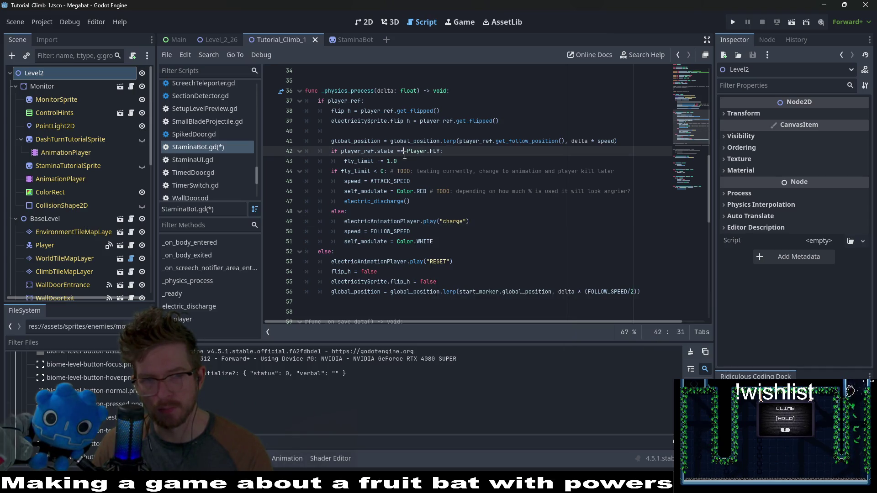
left_click(468, 165)
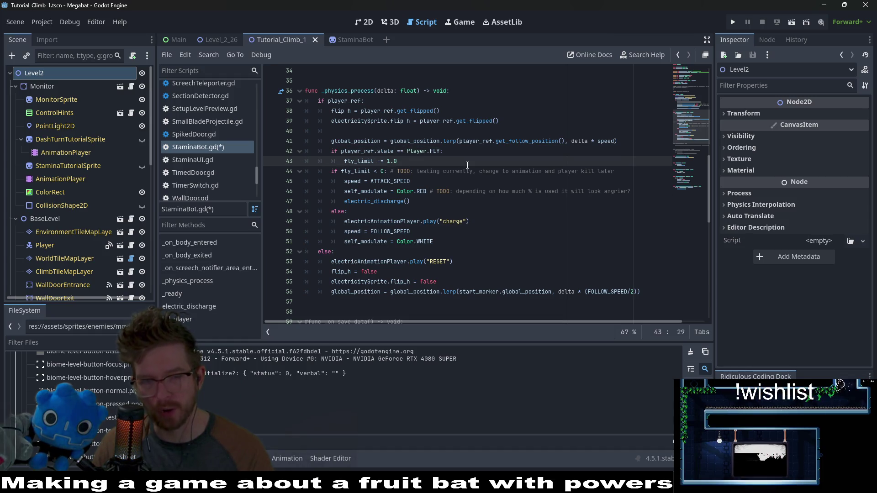
key("ctrl+s")
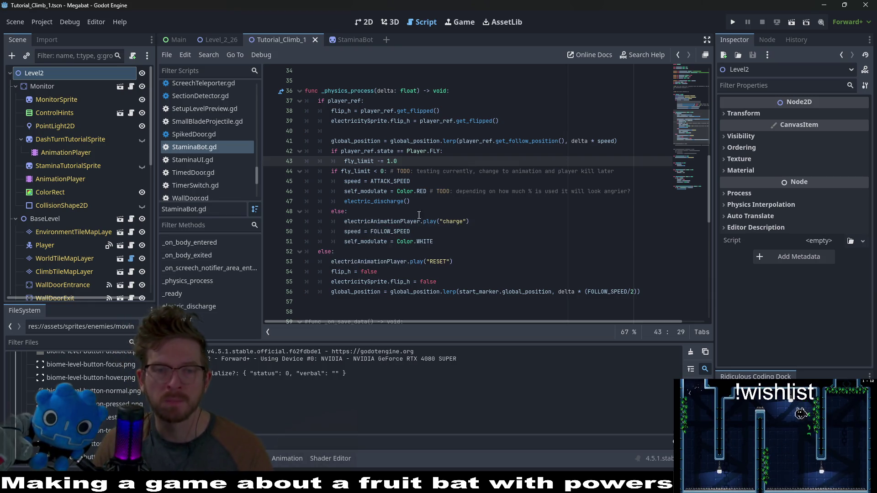
double_click(405, 221)
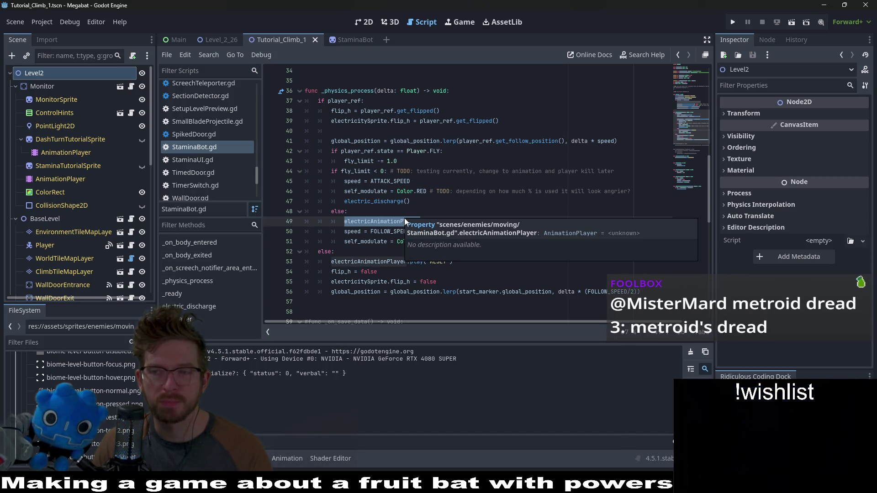
left_click(403, 221)
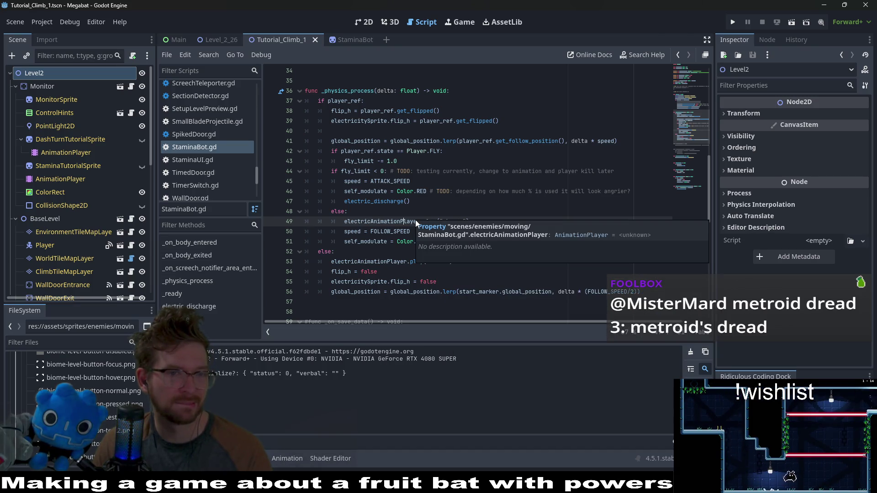
left_click(352, 40)
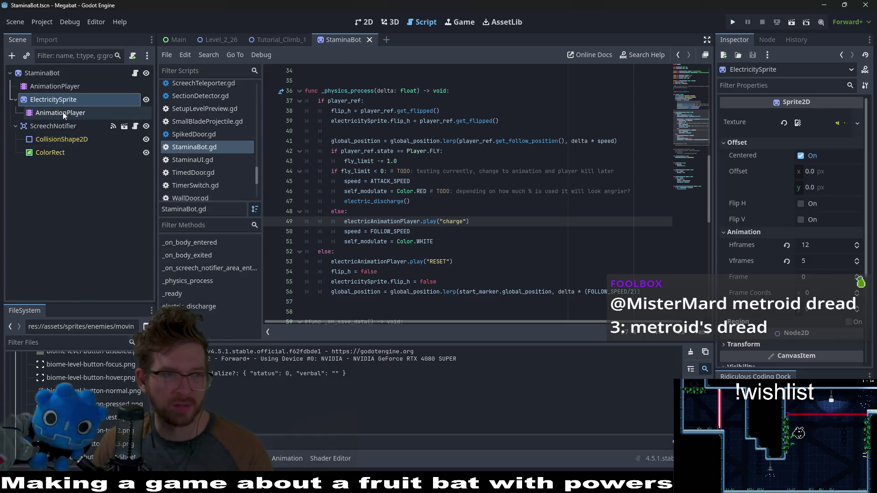
- Add an AnimationTree child node under ElectricitySprite
right_click(56, 100)
left_click(79, 117)
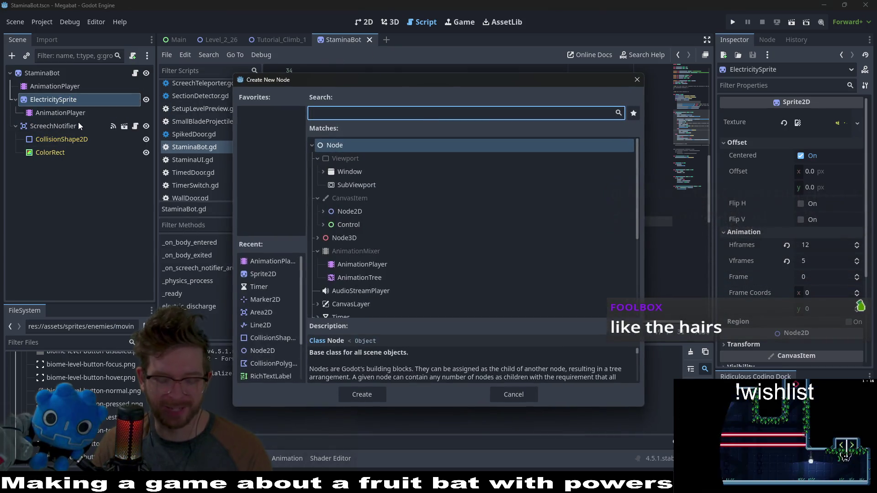
type("animation")
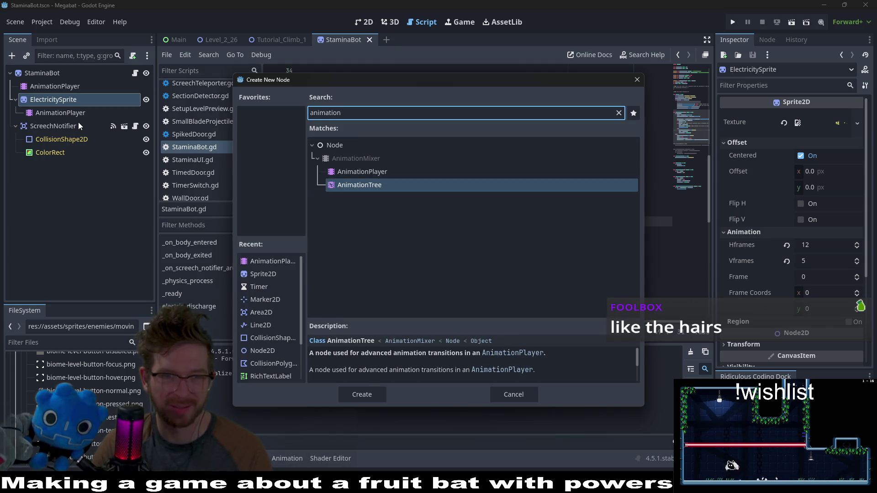
type("t")
key("Return")
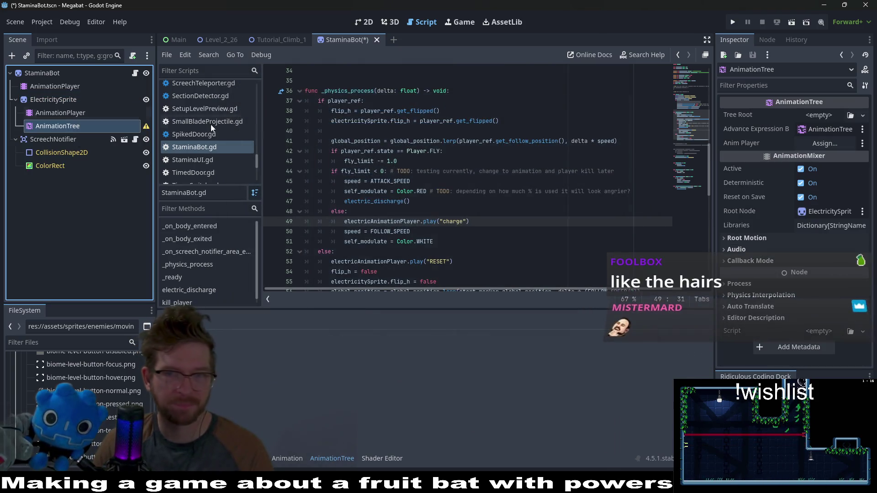
- Set the Tree Root to a new AnimationNodeStateMachine and assign AnimationPlayer as Anim Player
left_click(850, 116)
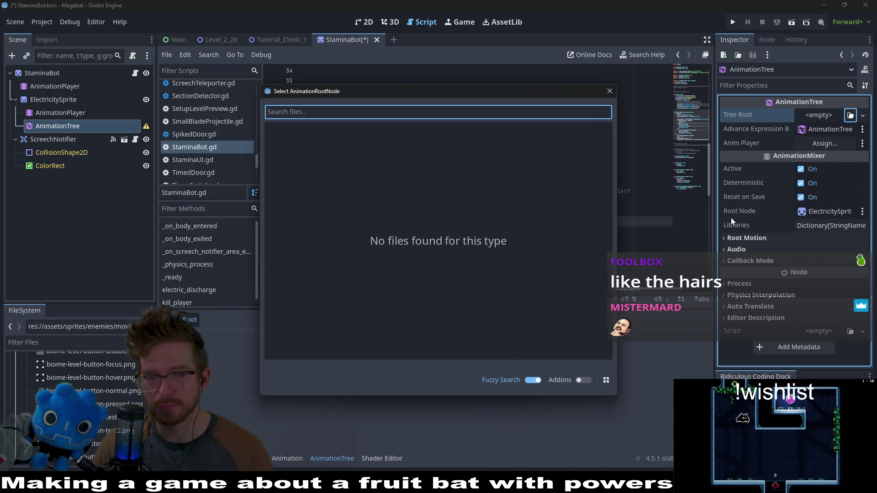
key("Escape")
left_click(828, 118)
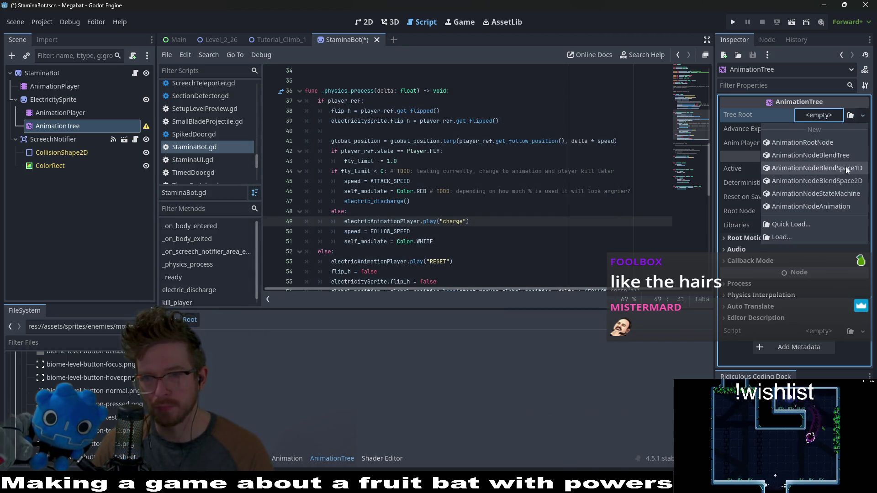
left_click(846, 192)
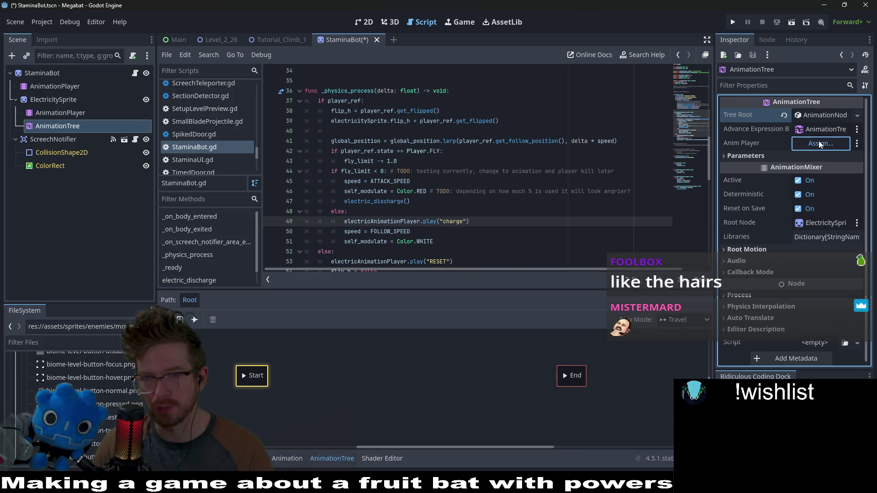
left_click(820, 143)
double_click(434, 170)
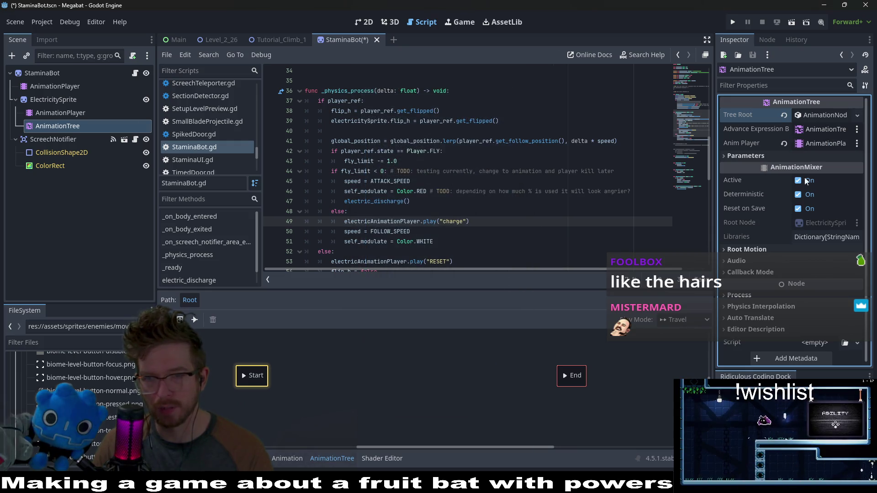
- Add RESET, charge and discharge animation states to the state machine graph
right_click(359, 378)
mouse_move(383, 384)
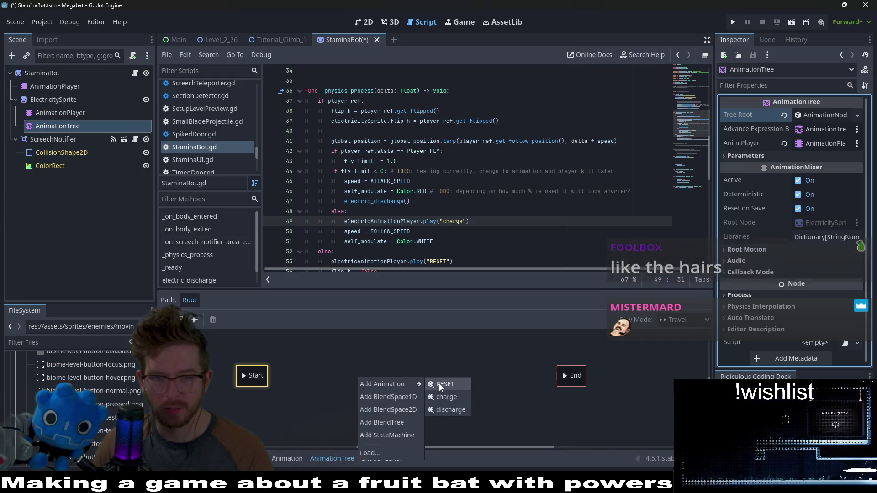
left_click(440, 384)
right_click(432, 372)
mouse_move(457, 377)
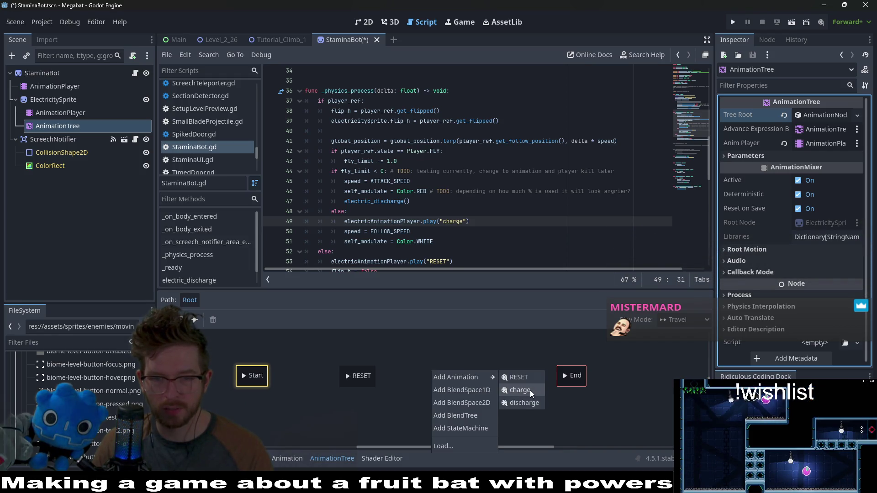
left_click(530, 390)
right_click(492, 377)
mouse_move(523, 385)
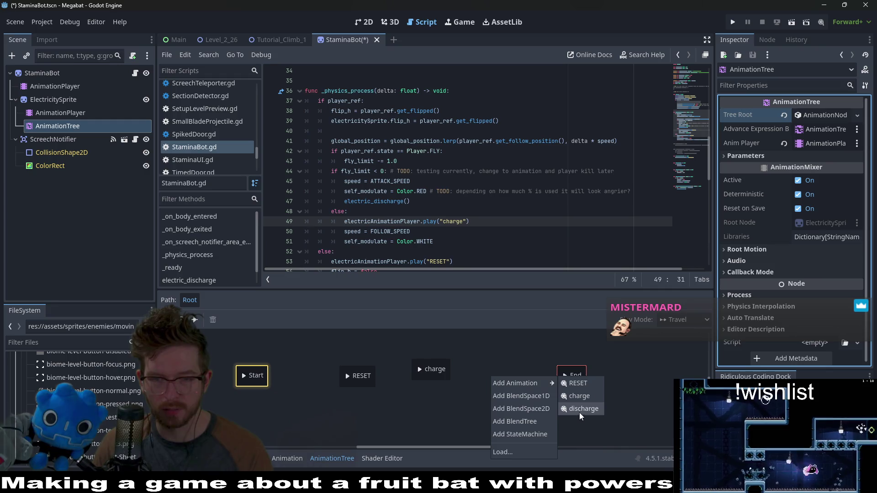
left_click(580, 412)
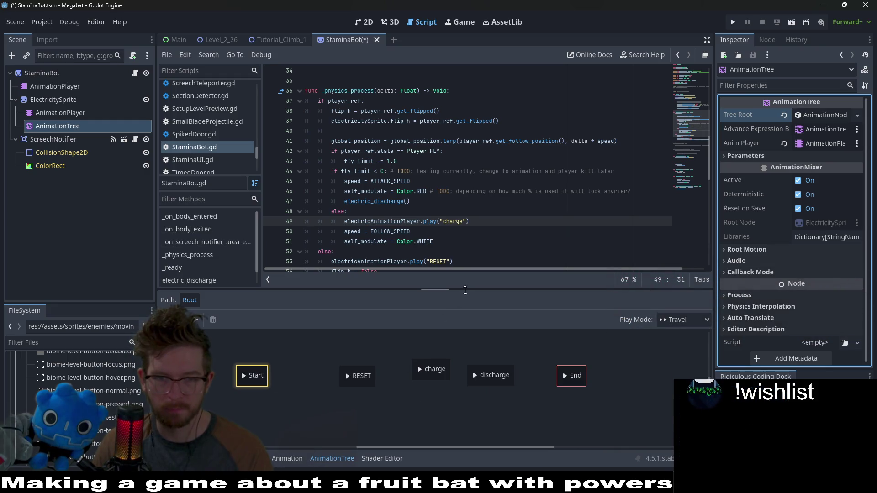
- Enlarge the graph, arrange the three states apart, and link RESET to charge
left_click_drag(465, 291, 465, 173)
left_click_drag(371, 264, 346, 266)
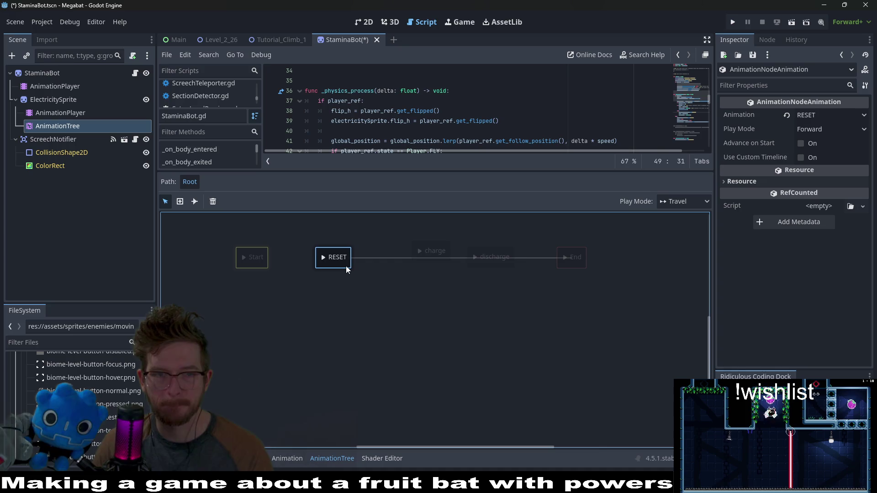
mouse_move(430, 259)
left_mouse_down()
mouse_move(417, 263)
mouse_move(417, 251)
left_mouse_up()
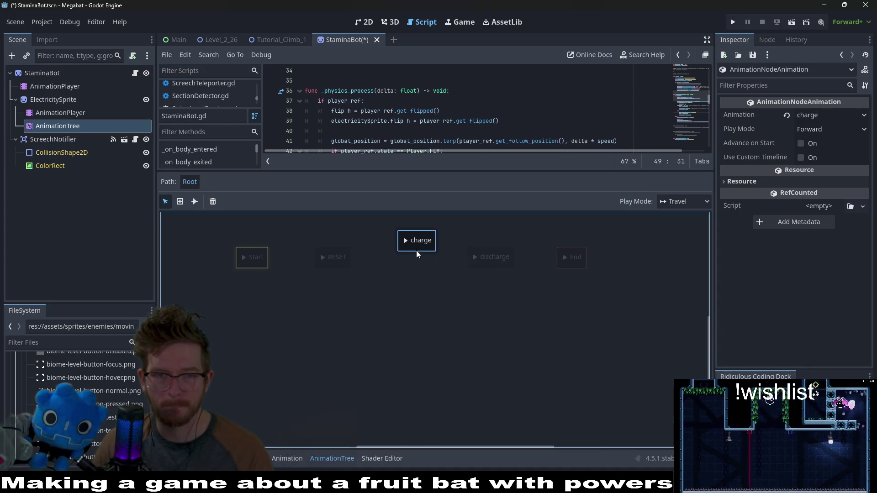
left_click_drag(432, 306, 431, 287)
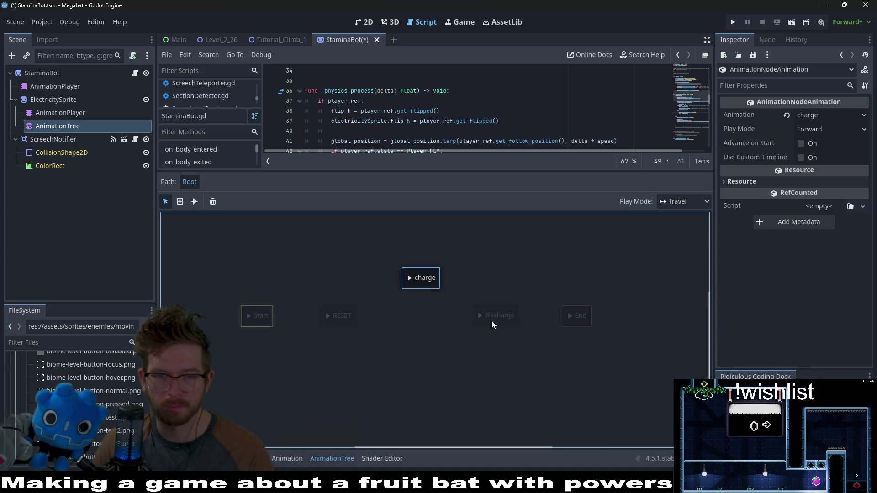
left_click_drag(417, 361, 412, 369)
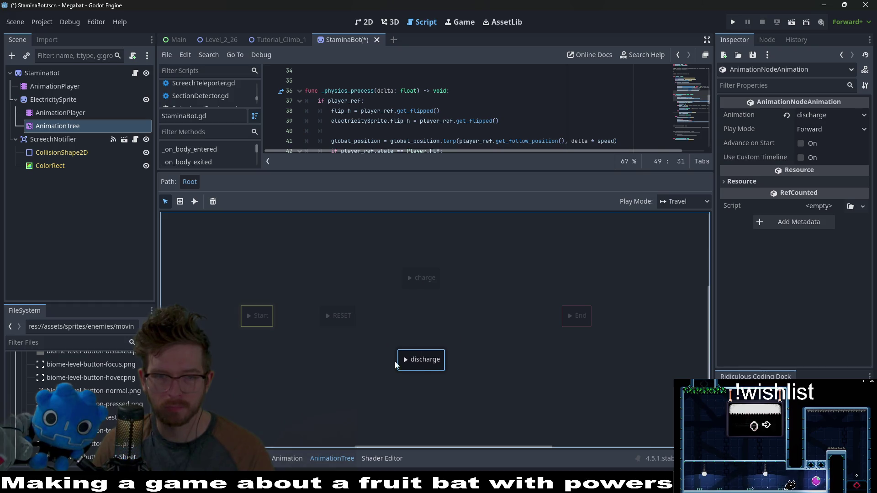
left_click(342, 320)
left_click_drag(341, 319, 428, 272)
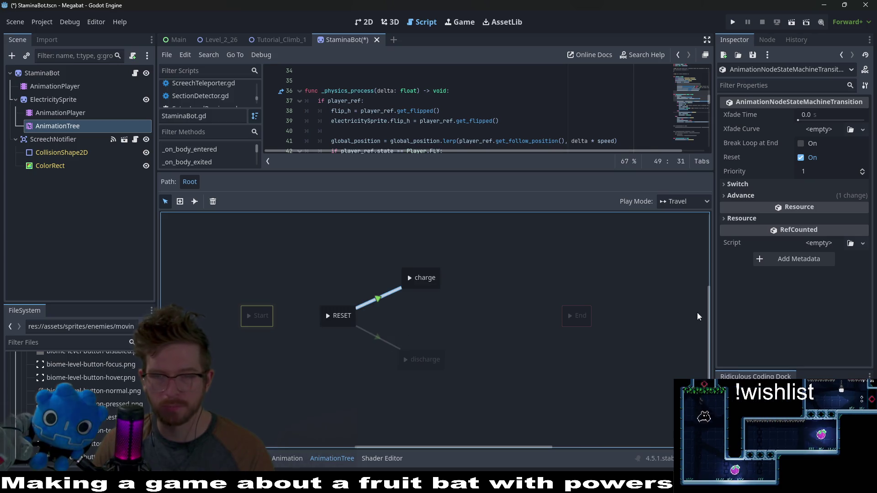
- Set the RESET-to-charge transition's advance mode to Enabled and link charge to discharge
left_click(770, 195)
left_click(787, 209)
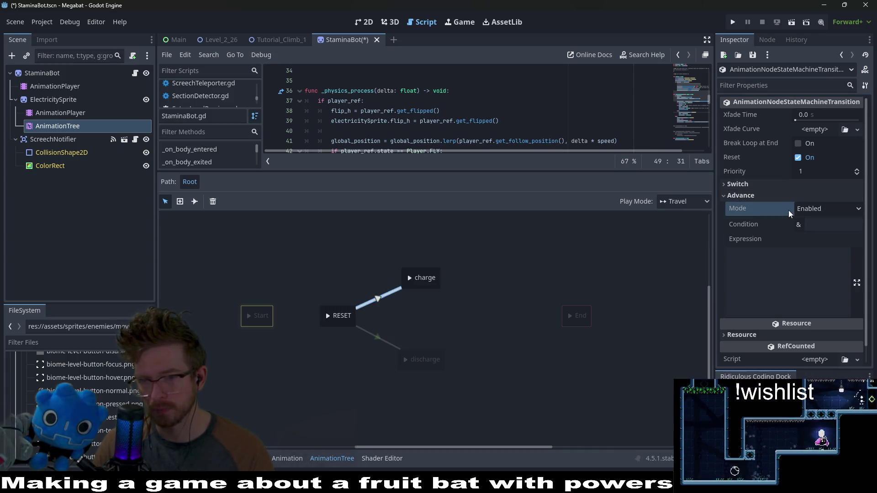
left_click(384, 342)
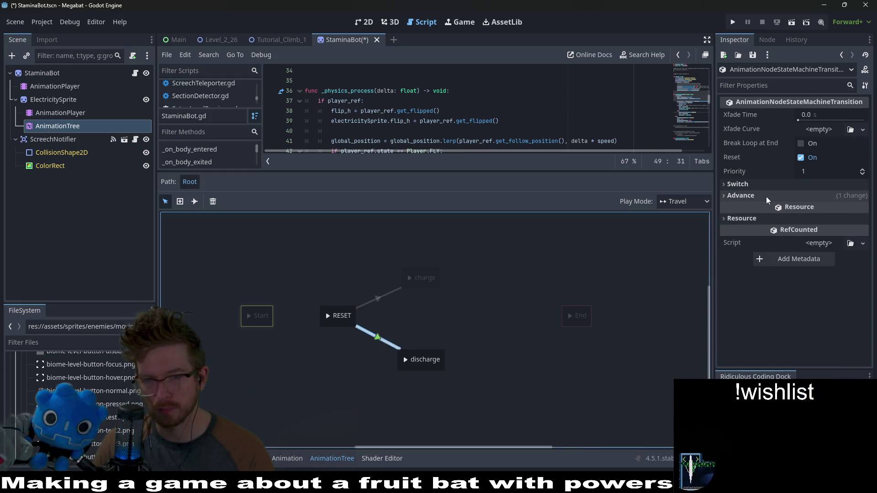
left_click(766, 197)
left_click(422, 365)
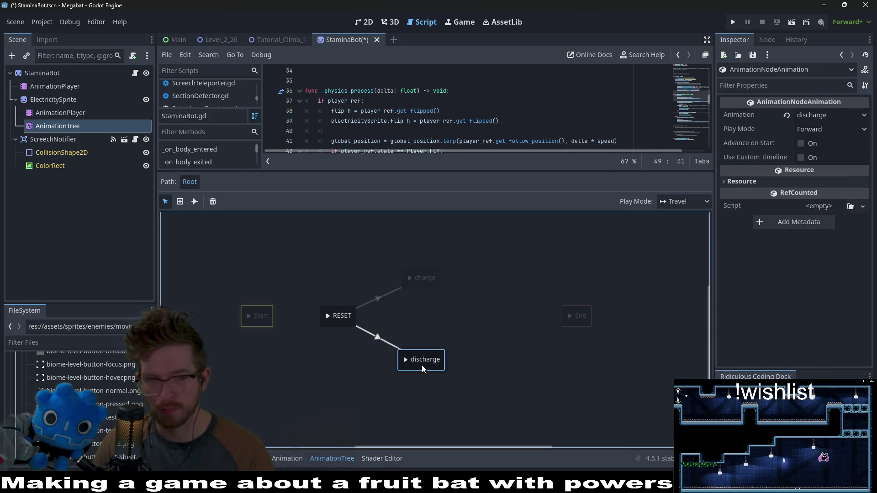
mouse_move(426, 283)
left_mouse_down()
mouse_move(424, 357)
mouse_move(434, 369)
left_mouse_up()
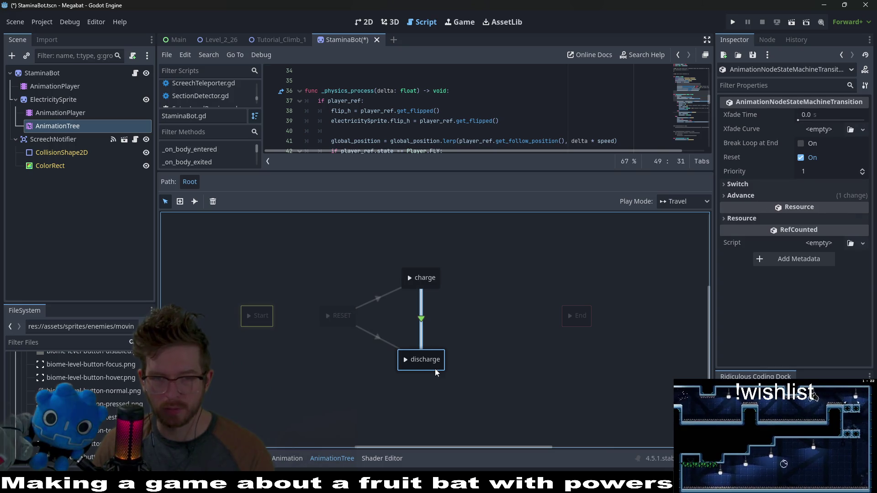
- Set the discharge-to-RESET transition's advance mode to Enabled and link Start to RESET
left_click(404, 359)
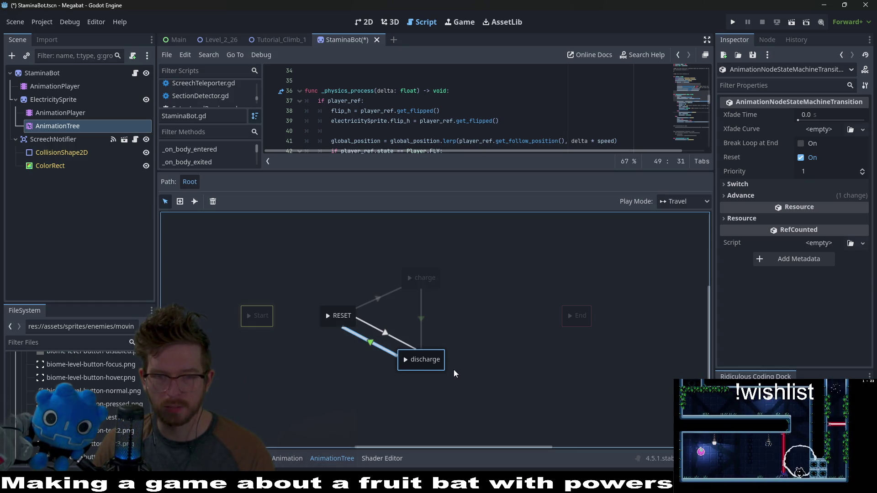
left_click(744, 196)
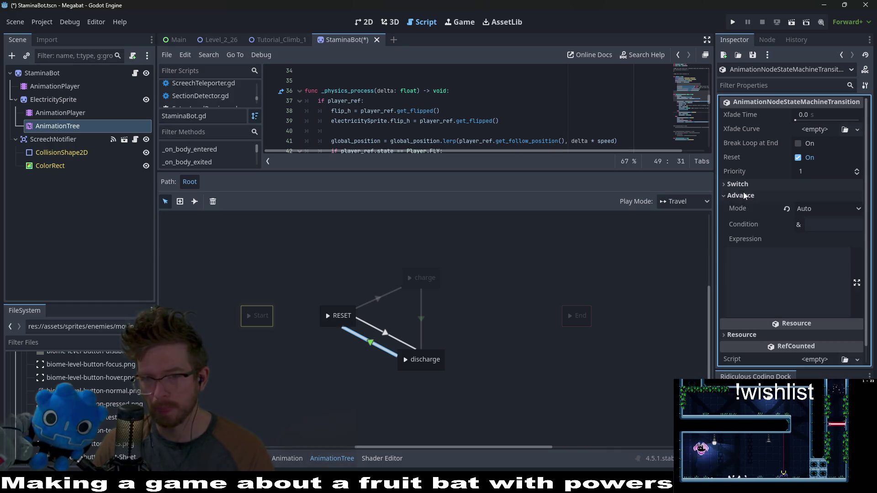
left_click(787, 210)
left_click(426, 318)
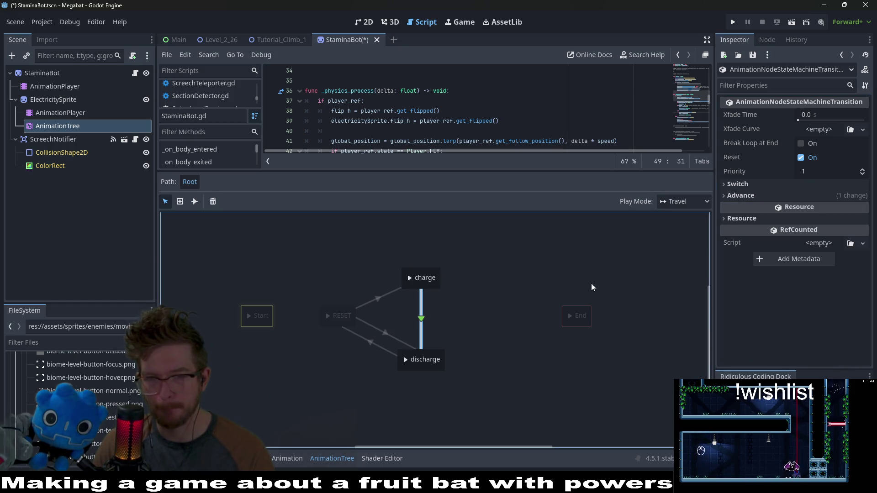
left_click(775, 197)
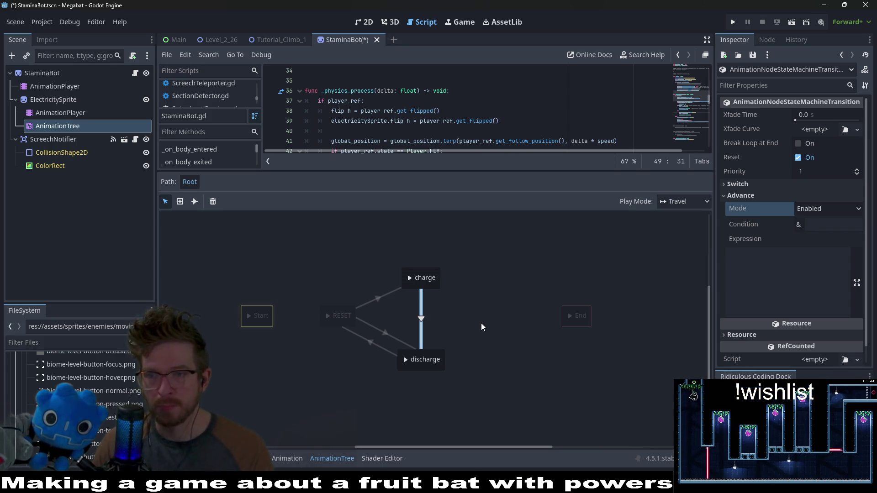
left_click(375, 300)
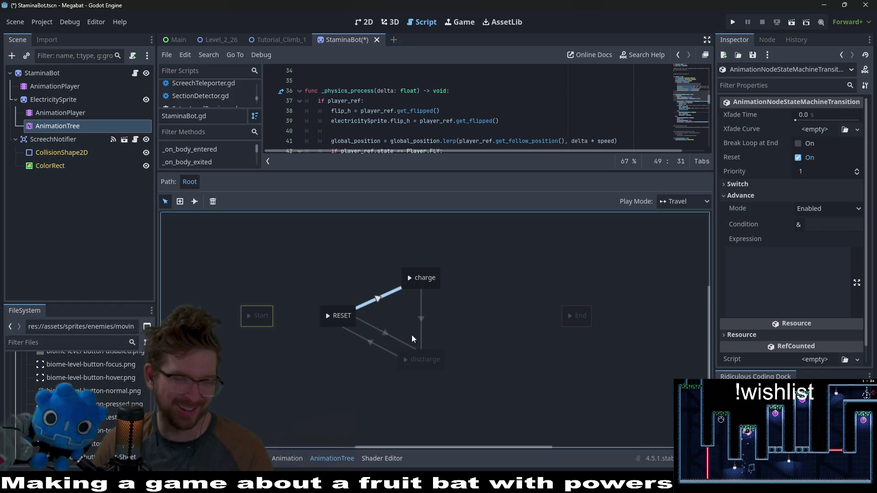
left_click_drag(270, 319, 336, 314)
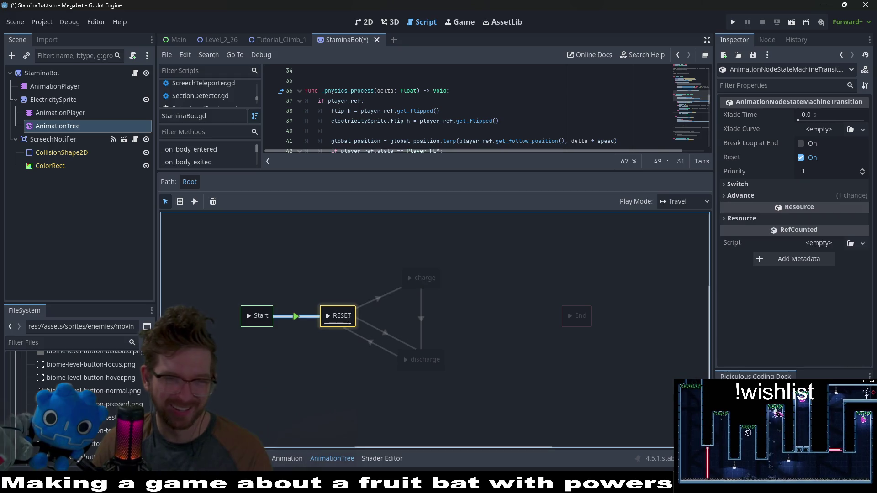
left_click(467, 340)
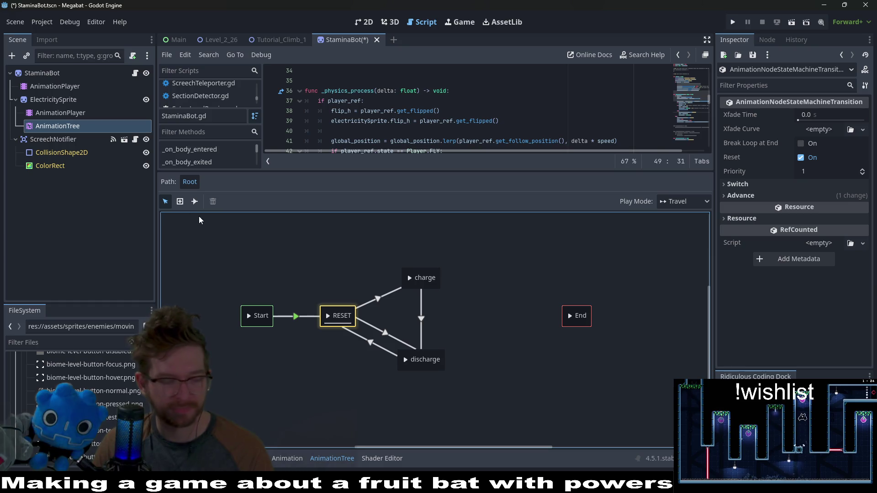
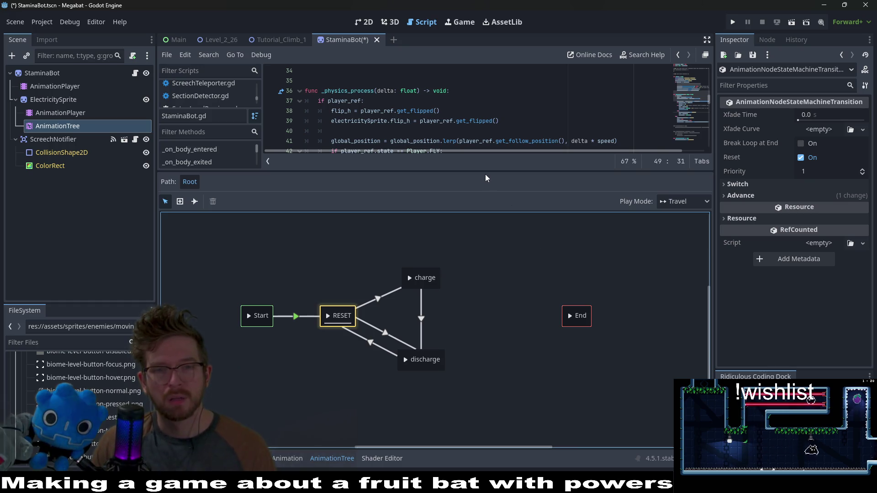
- Drag the divider down to enlarge the script editor above the animation graph
left_click_drag(481, 170, 485, 290)
left_click(483, 141)
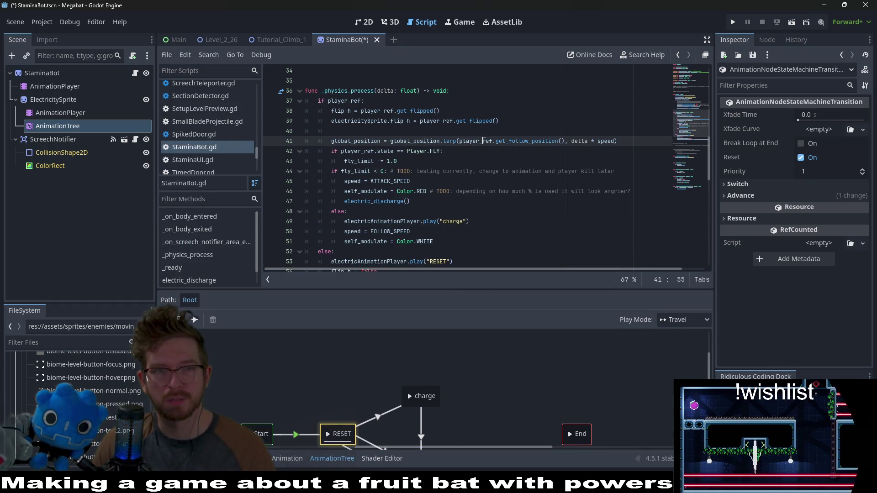
left_click(451, 101)
- Quick-open the Player.gd script with the search term 'player'
key("alt+shift+o")
type("pl")
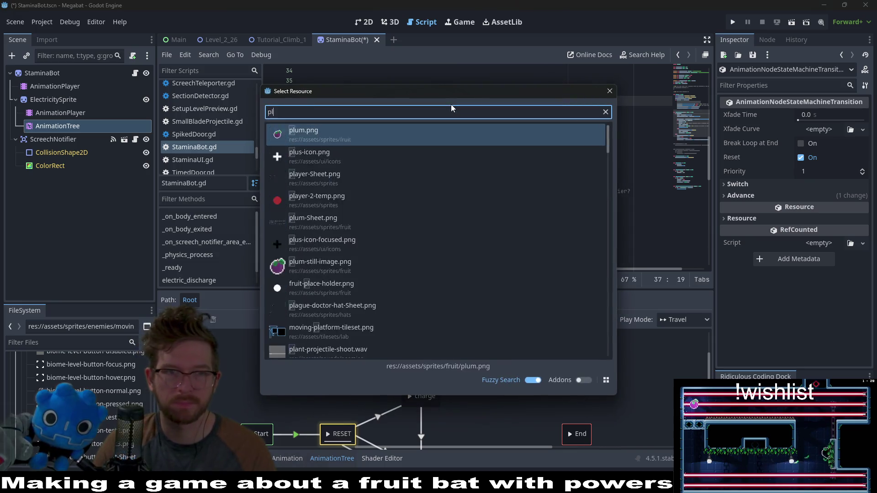
type("ayer")
key("Down")
key("Down")
key("Return")
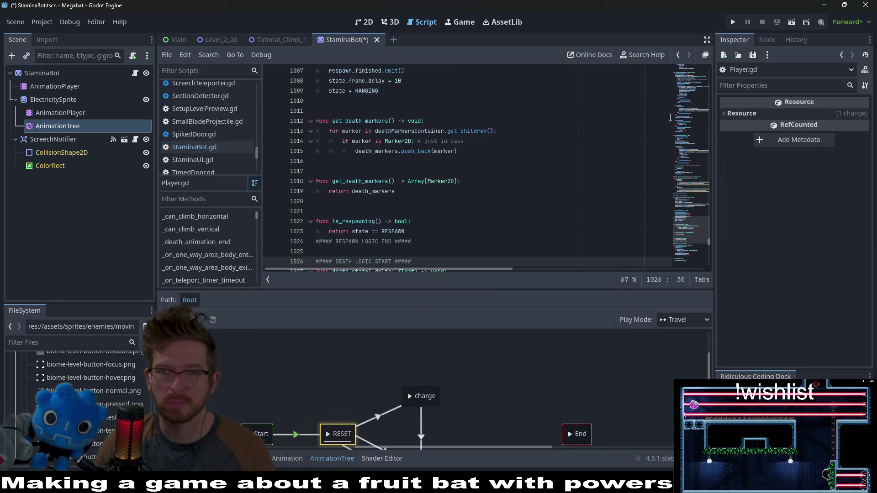
- Scroll up through Player.gd to review its variable declarations
left_click(691, 93)
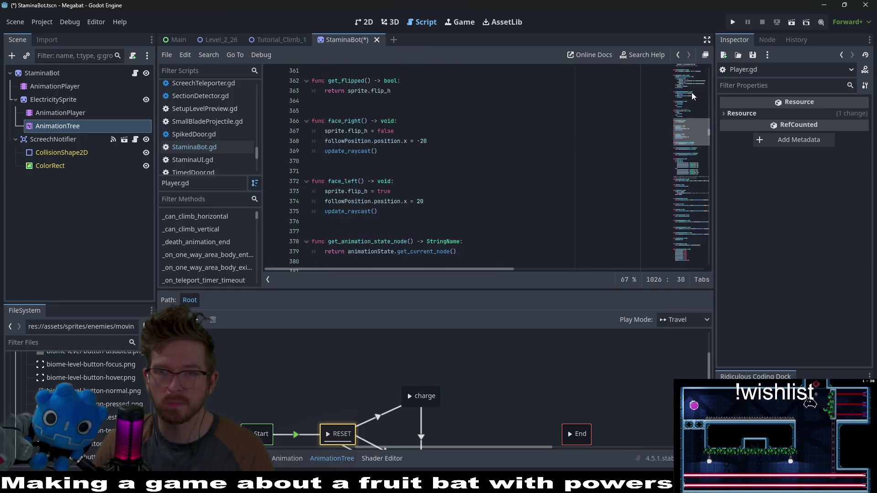
scroll(691, 93, "up", 20)
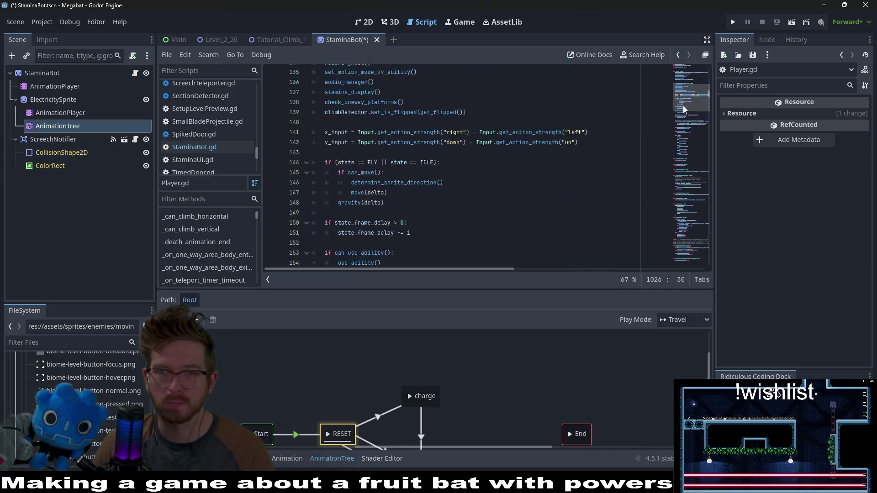
scroll(683, 109, "up", 15)
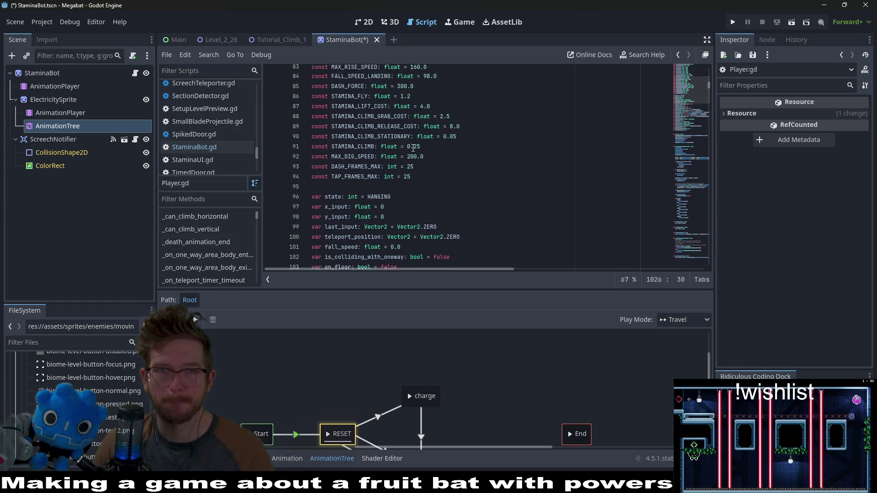
scroll(412, 148, "up", 9)
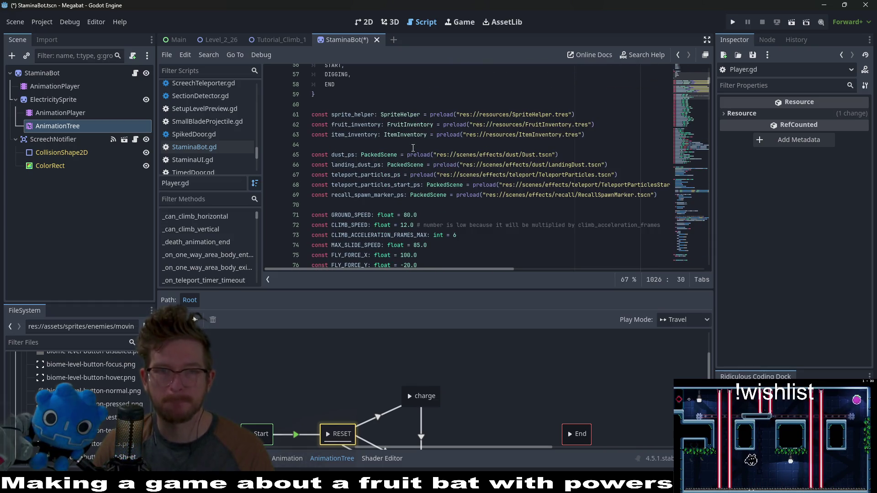
scroll(457, 185, "down", 11)
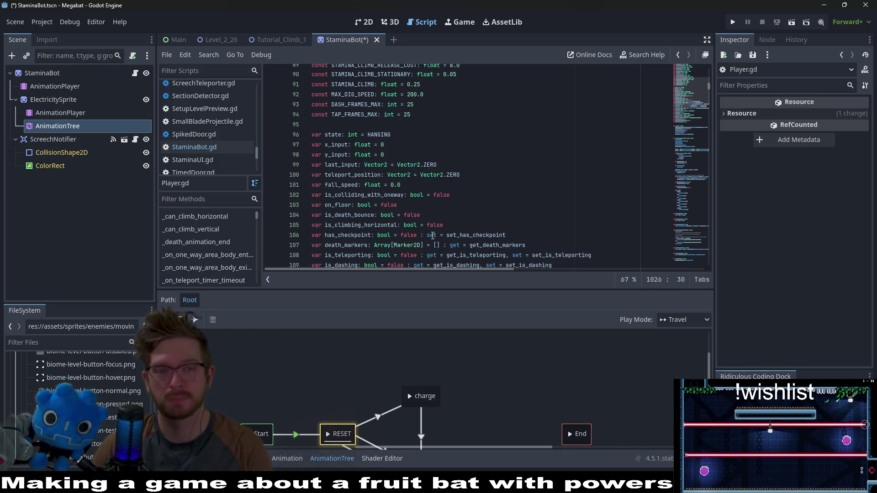
scroll(433, 236, "down", 3)
scroll(462, 182, "up", 8)
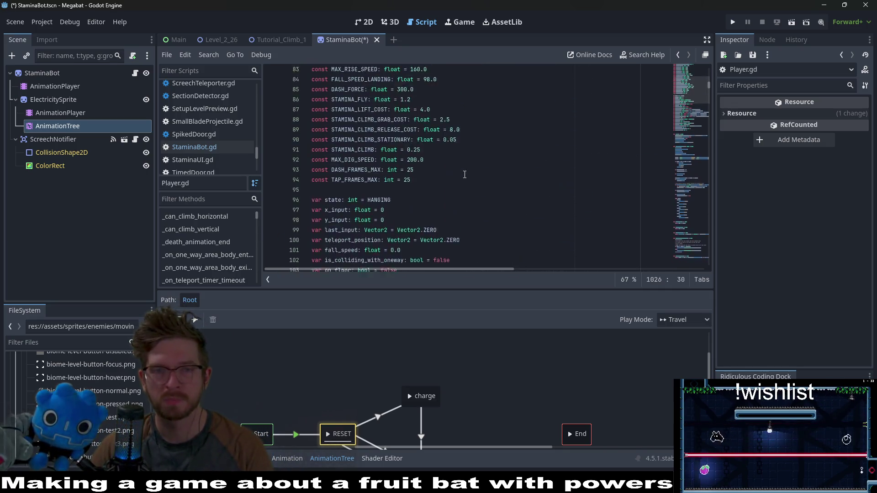
scroll(550, 149, "up", 4)
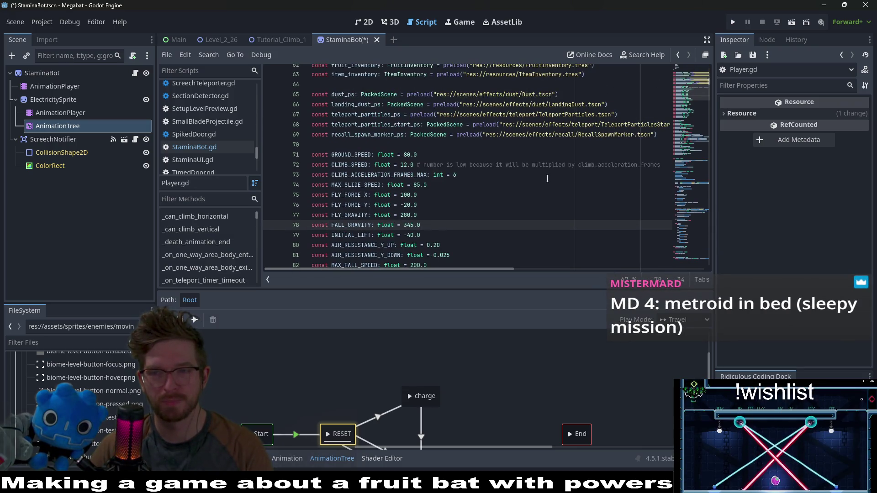
scroll(546, 178, "up", 3)
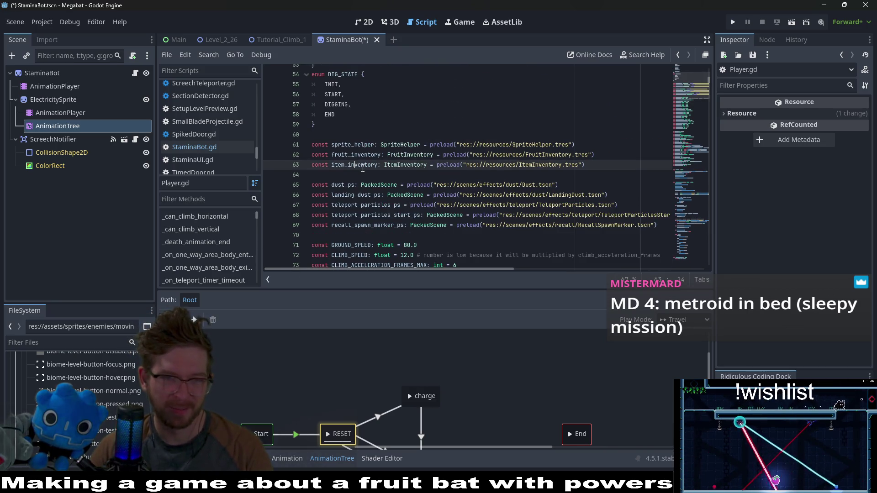
scroll(388, 162, "up", 8)
scroll(409, 169, "up", 10)
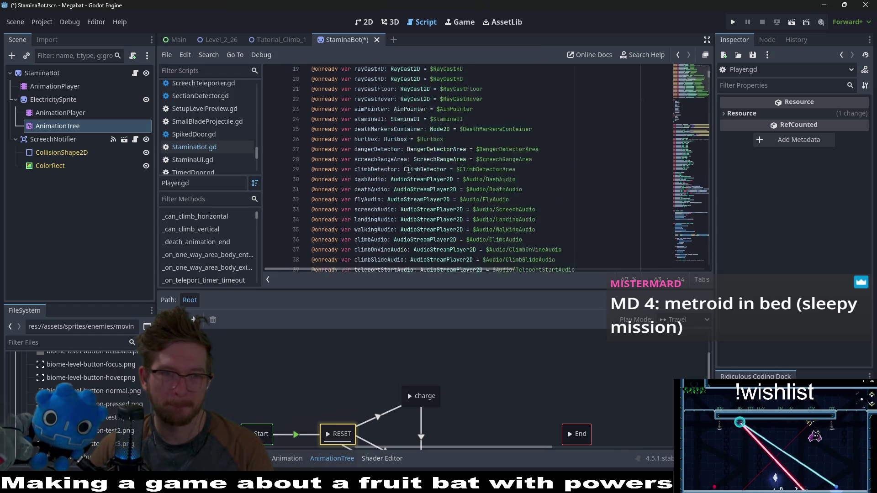
- Inspect lines 8–17 of Player.gd, then return to the StaminaBot script
left_click(505, 141)
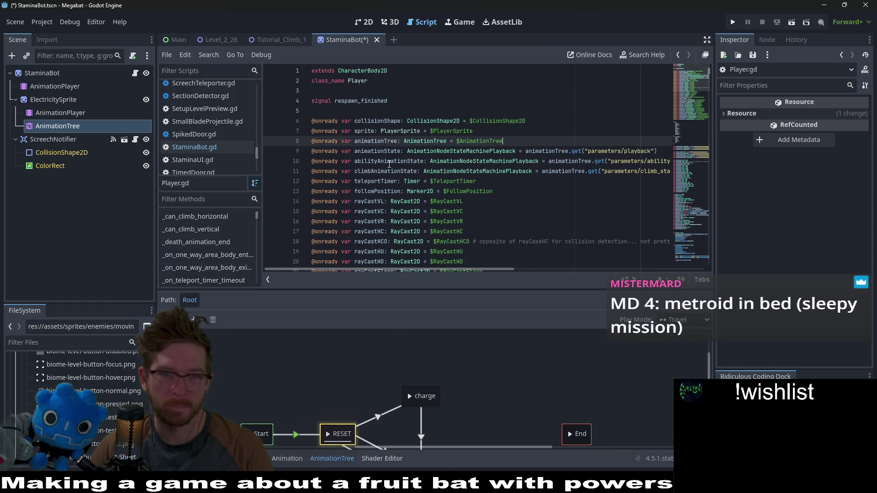
left_click(337, 160)
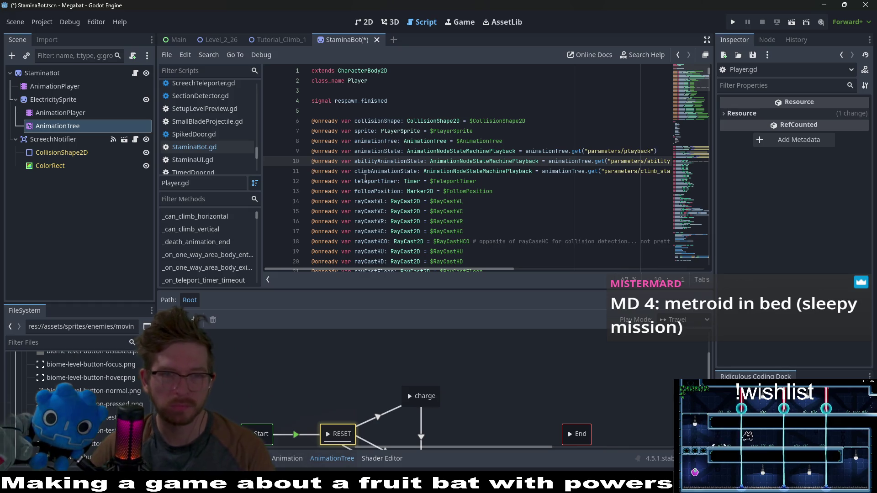
key("shift+Up")
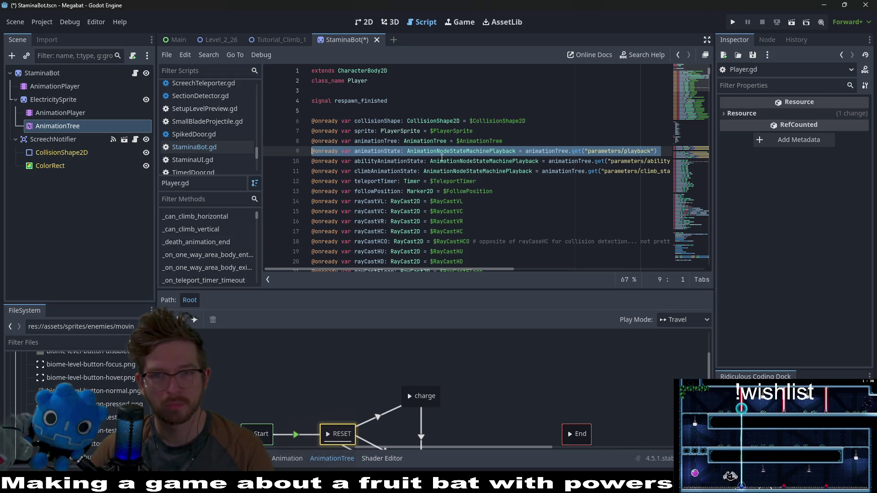
left_click(501, 231)
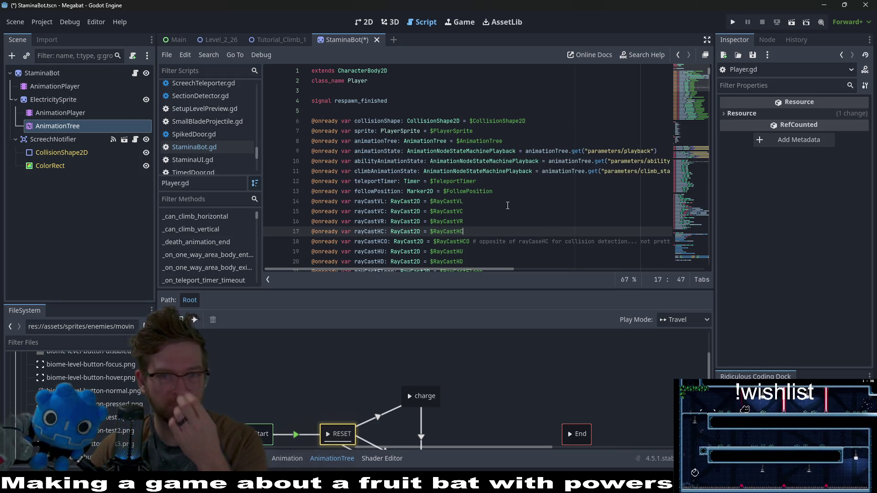
left_click(135, 73)
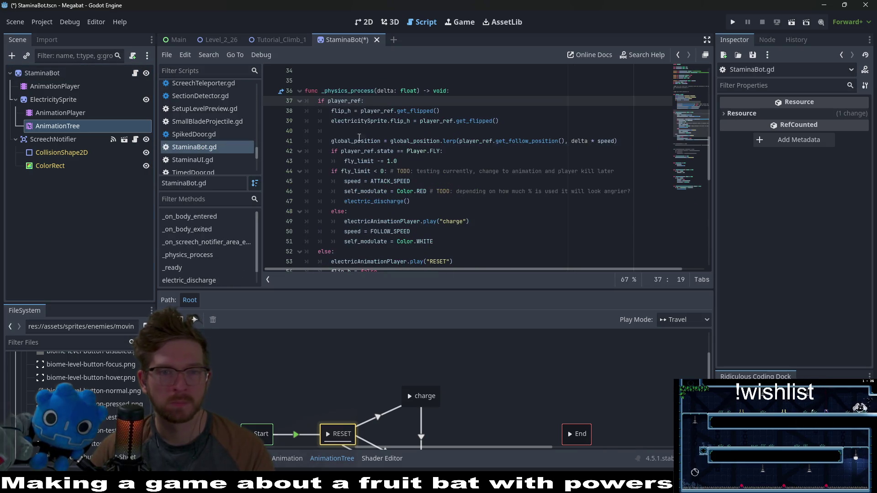
- Review electric_discharge and the electricityAnimationState travel() calls in StaminaBot.gd
scroll(359, 137, "up", 10)
left_click(613, 131)
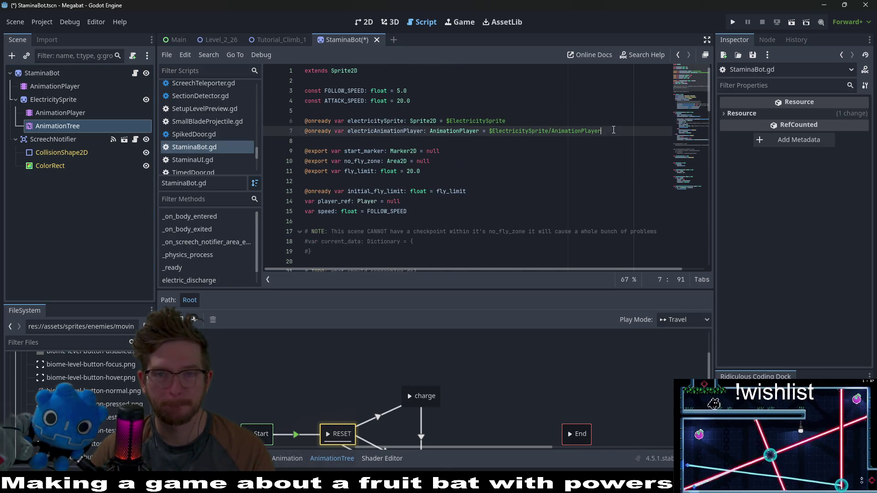
key("ctrl+z")
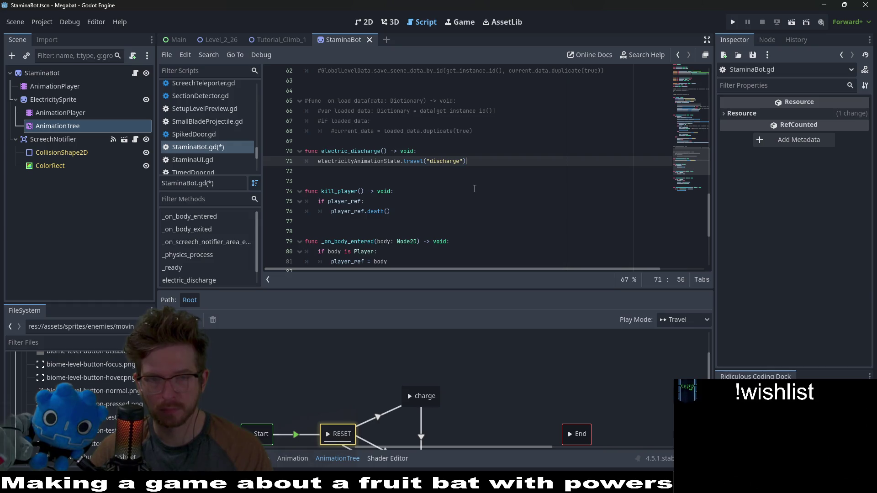
double_click(358, 151)
double_click(355, 161)
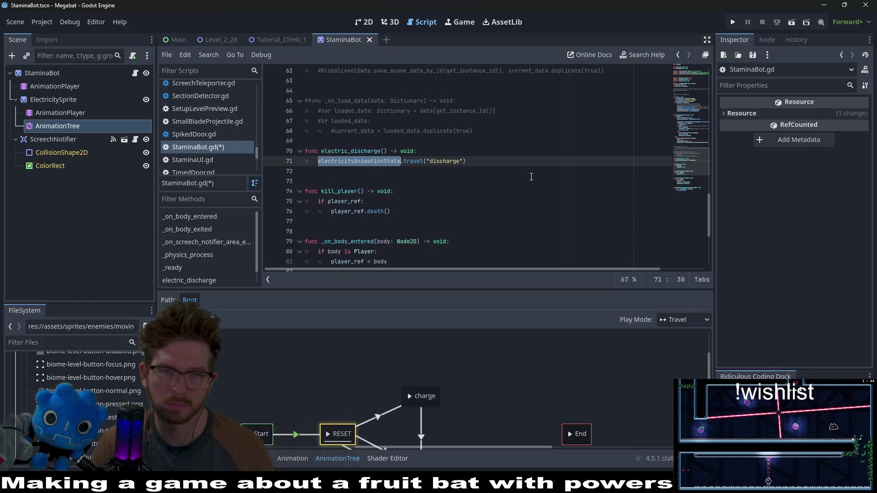
scroll(532, 177, "up", 3)
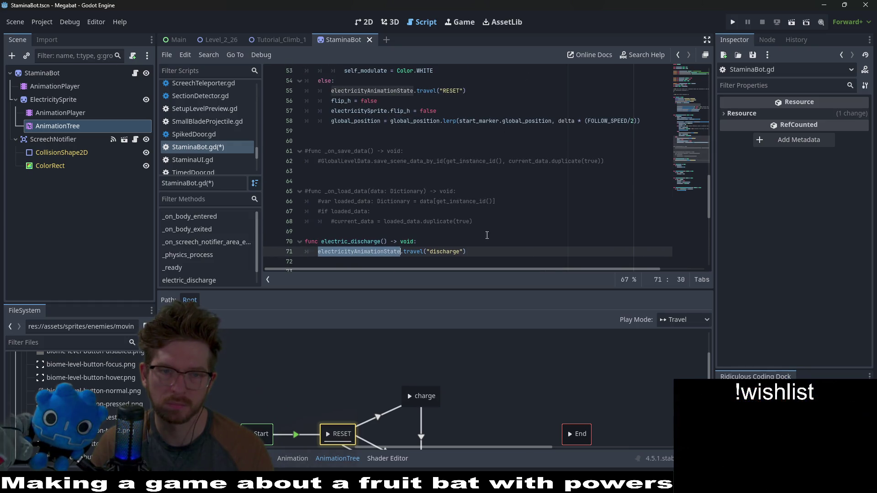
mouse_move(408, 254)
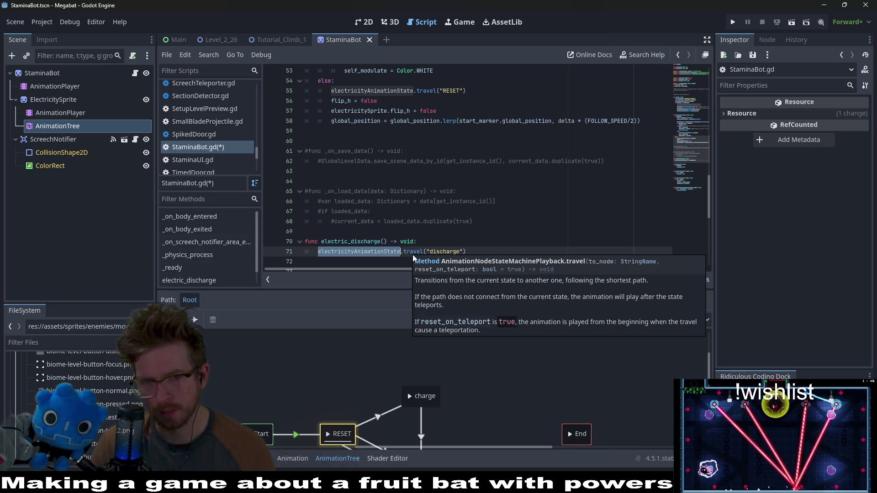
scroll(474, 218, "up", 3)
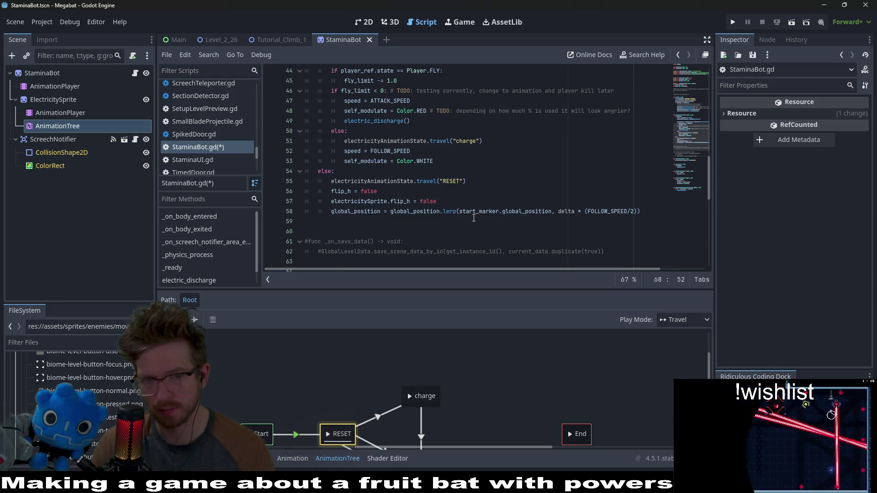
scroll(474, 218, "down", 2)
scroll(490, 385, "down", 2)
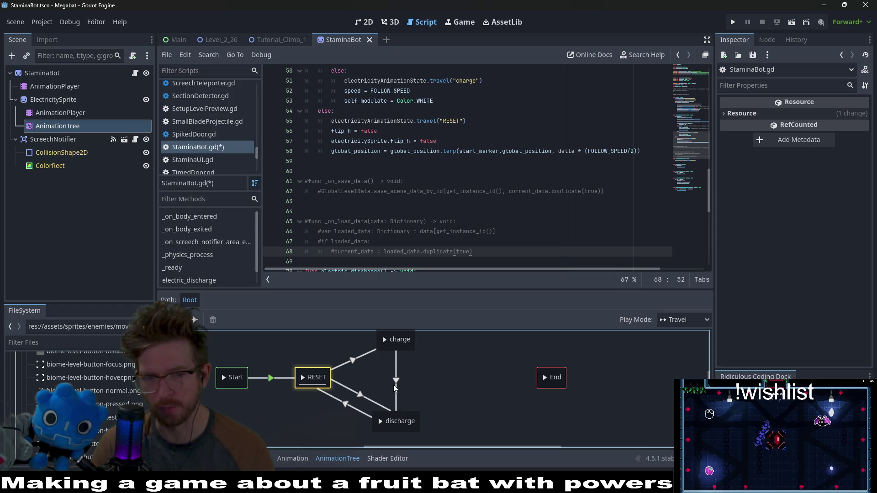
- Set the RESET-to-discharge transition's switch mode to At End and save the scene
scroll(486, 355, "up", 2)
scroll(495, 367, "down", 1)
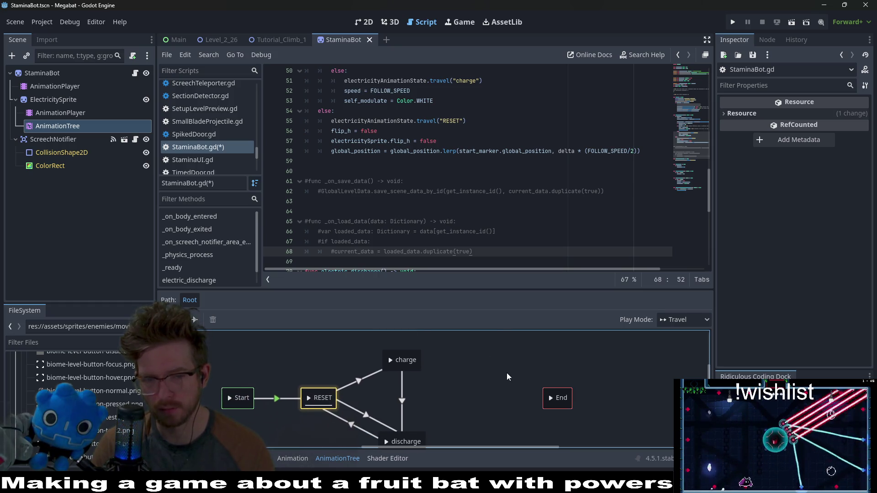
scroll(506, 373, "down", 2)
left_click(364, 410)
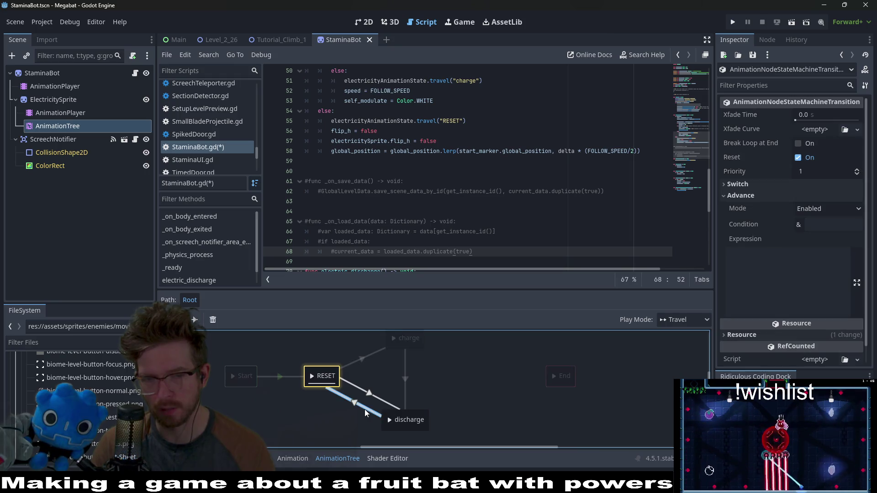
left_click(759, 187)
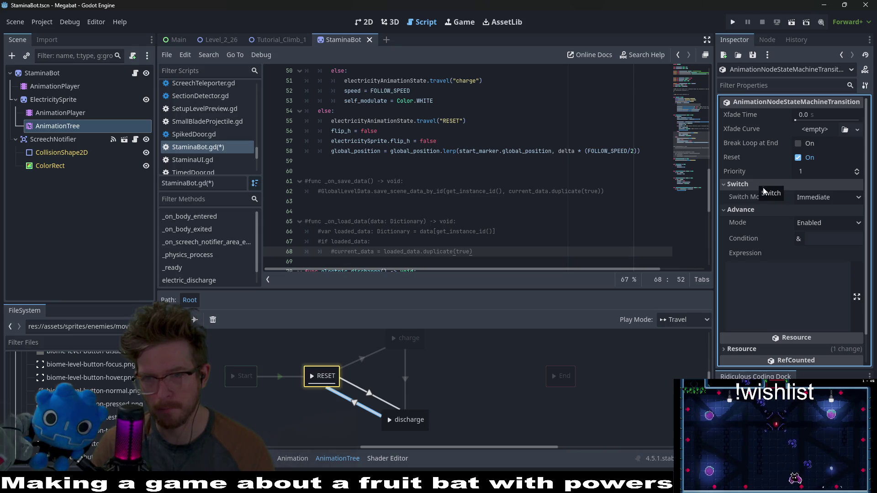
left_click(850, 197)
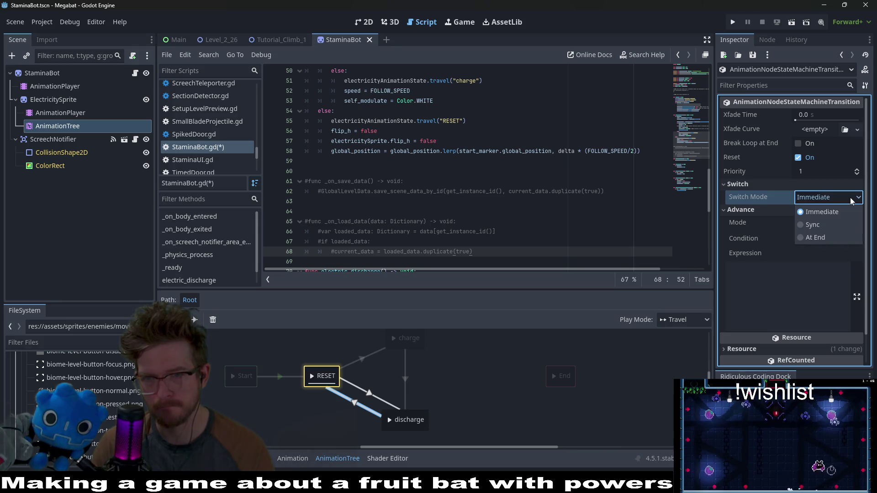
left_click(820, 237)
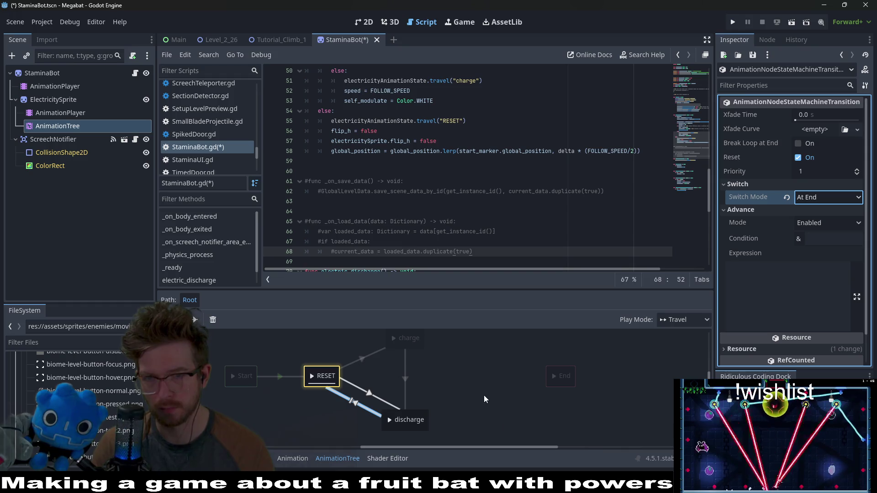
left_click(506, 387)
key("ctrl+s")
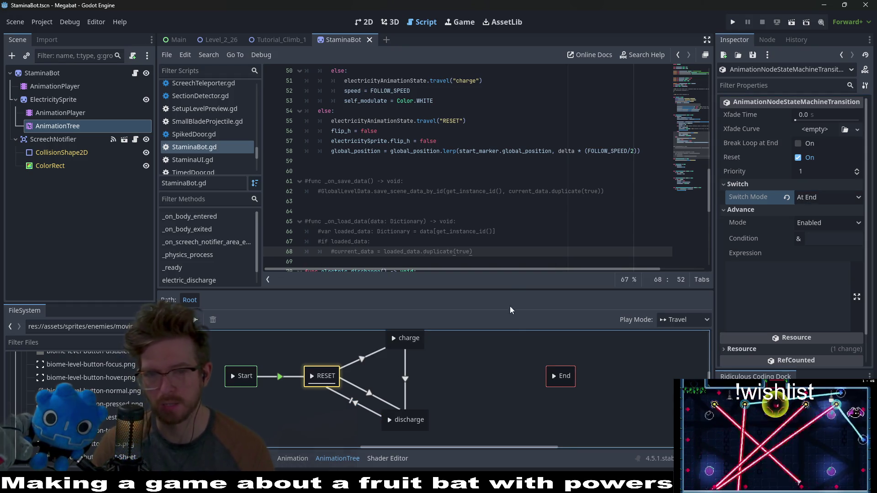
- Change that transition's advance mode to Auto, save, and bring up Tutorial_Climb_1
left_click(356, 404)
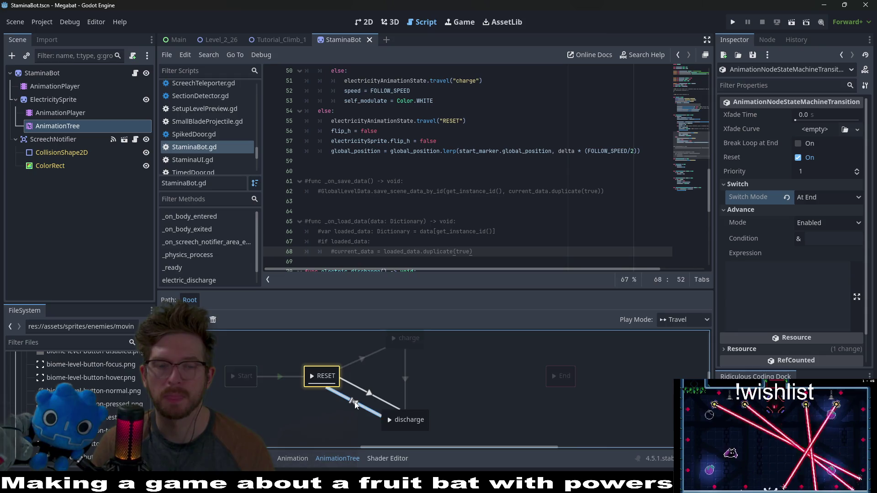
left_click(819, 198)
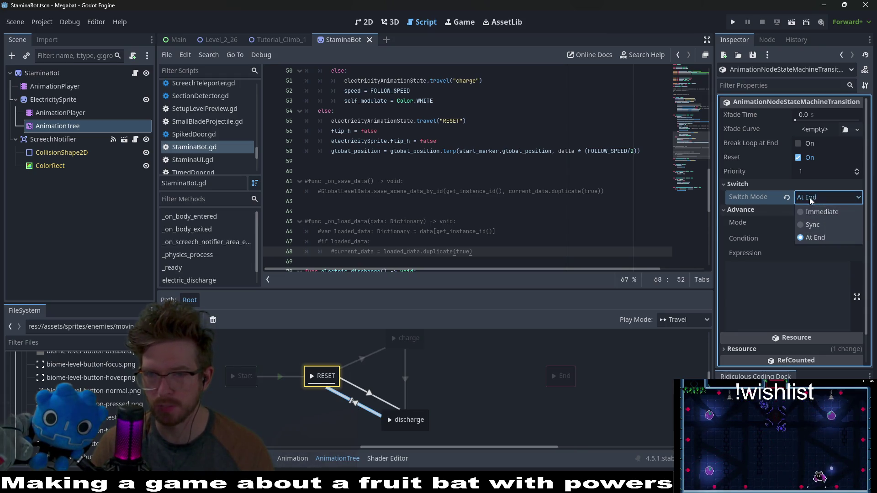
left_click(816, 200)
left_click(818, 223)
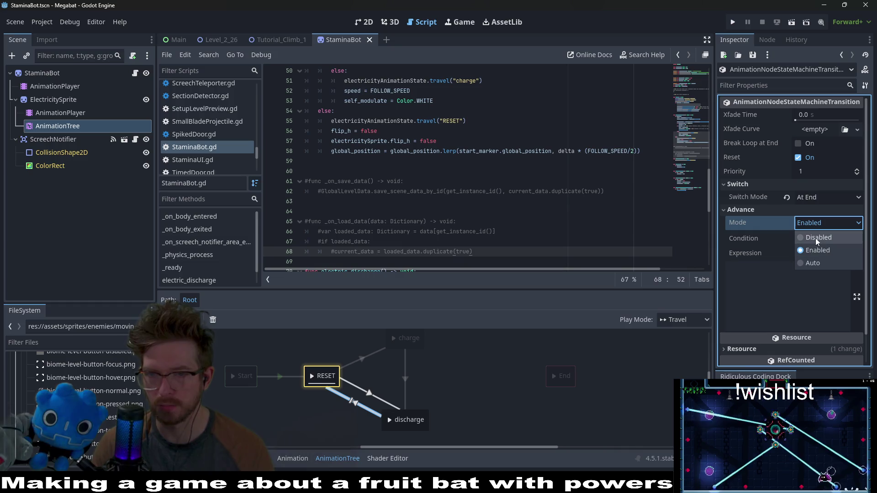
left_click(815, 237)
left_click(814, 226)
left_click(823, 263)
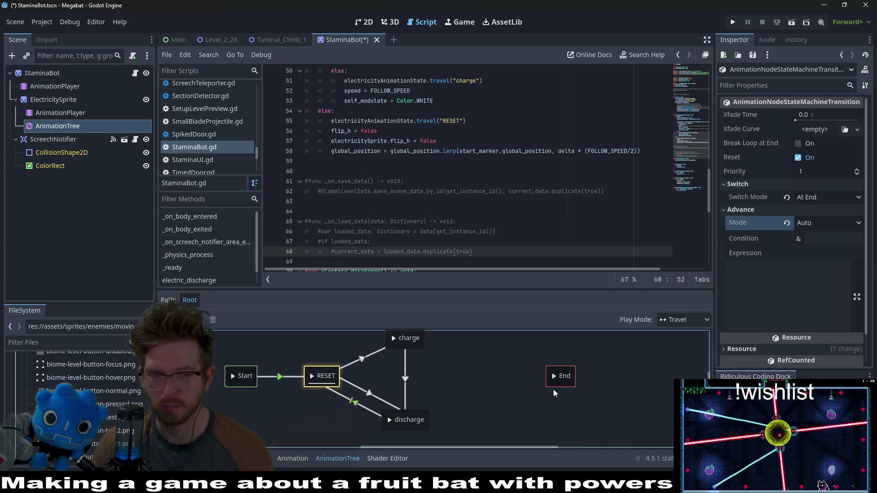
key("ctrl+s")
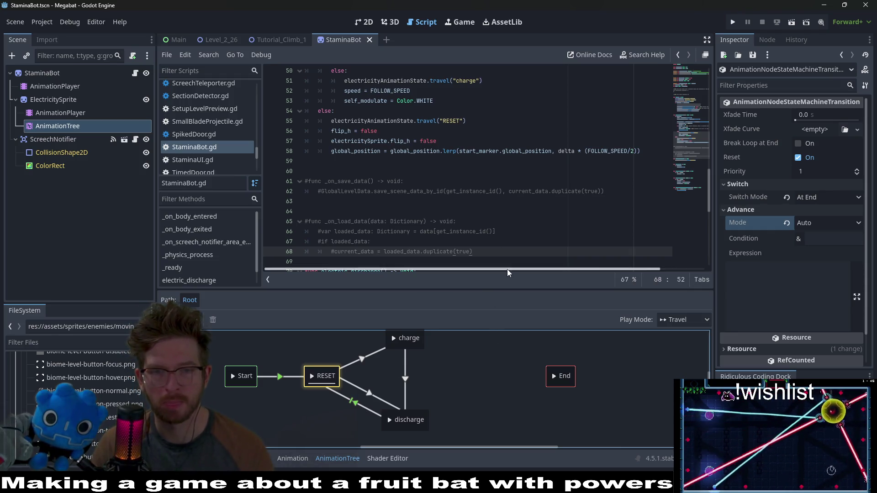
left_click(370, 39)
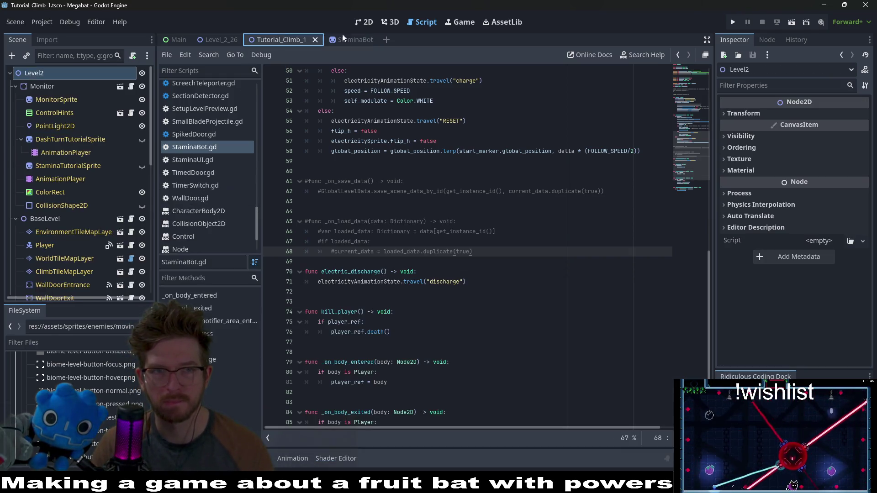
- Run the Tutorial_Climb_1 level, fly the bat up to the upper ledge, then close the game
left_click(359, 24)
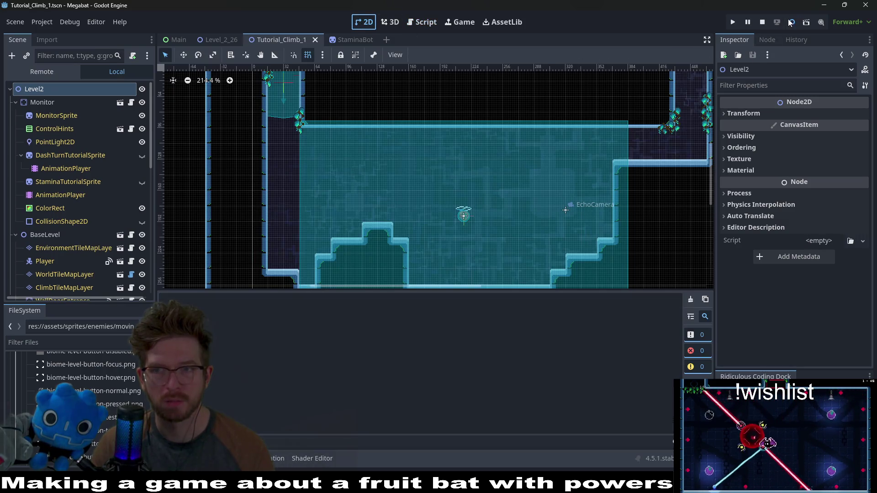
key("F6")
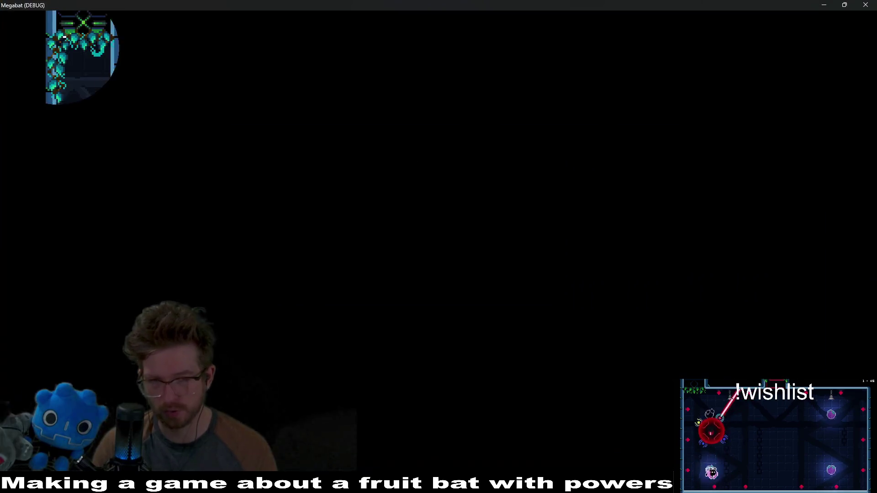
key("Right")
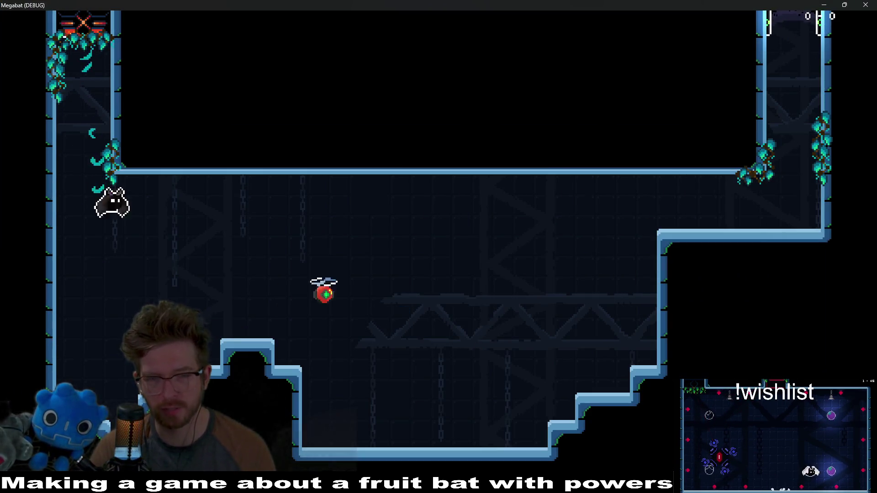
key("Right")
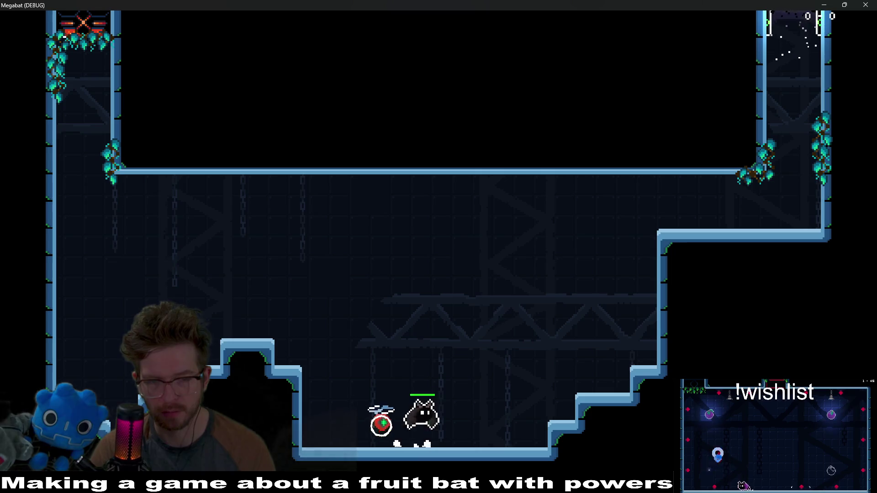
key("space")
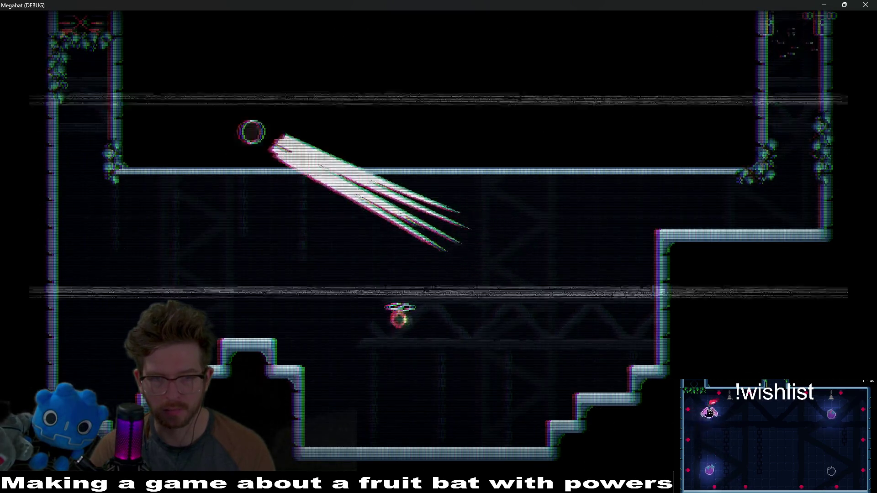
key("Right")
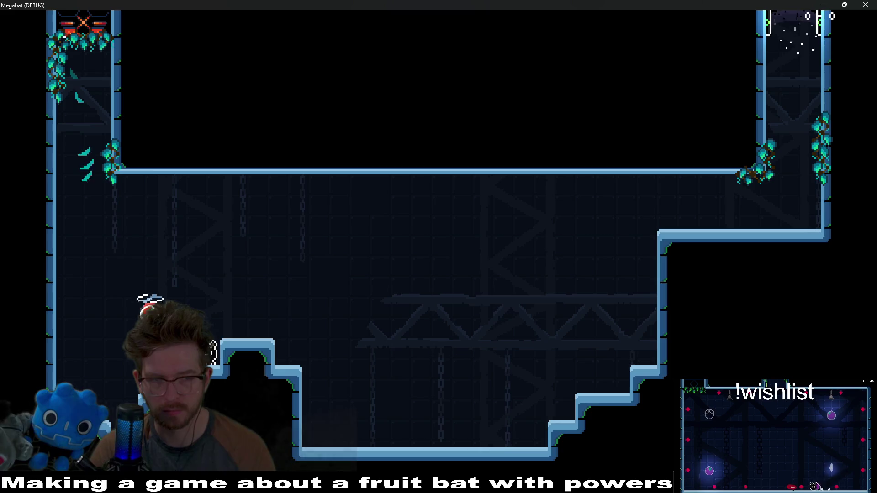
key("Right")
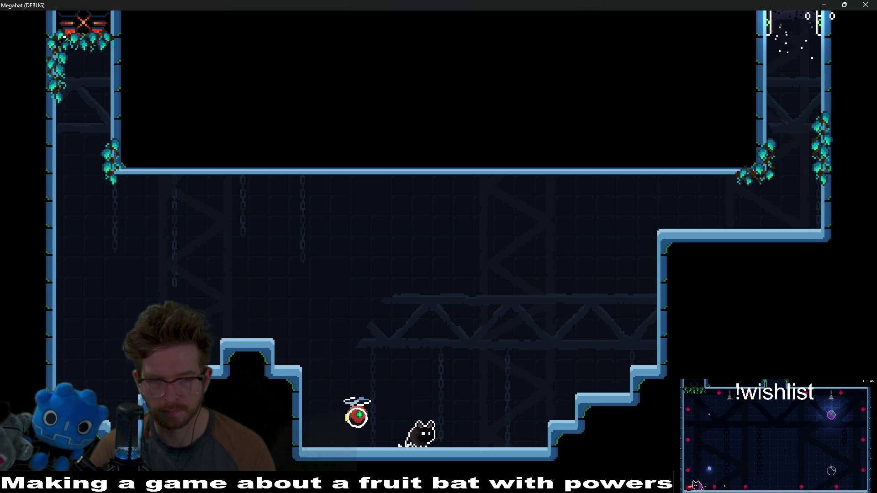
key("Right")
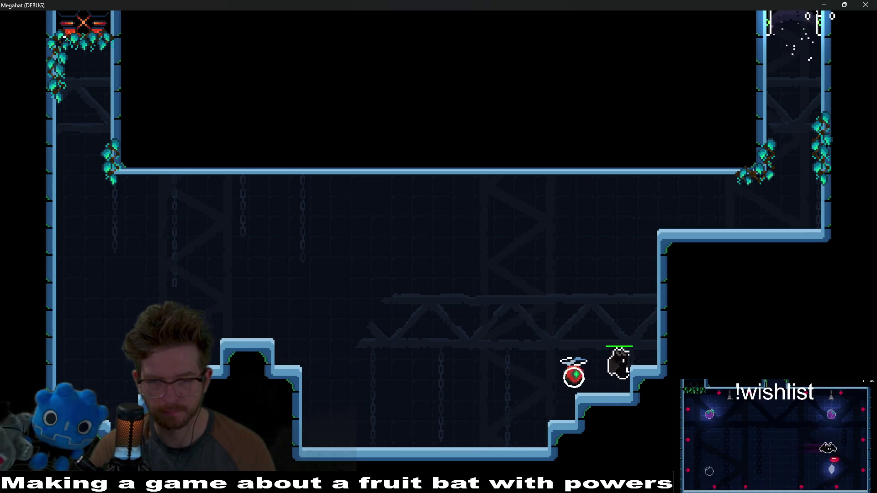
key("Up")
key("Right")
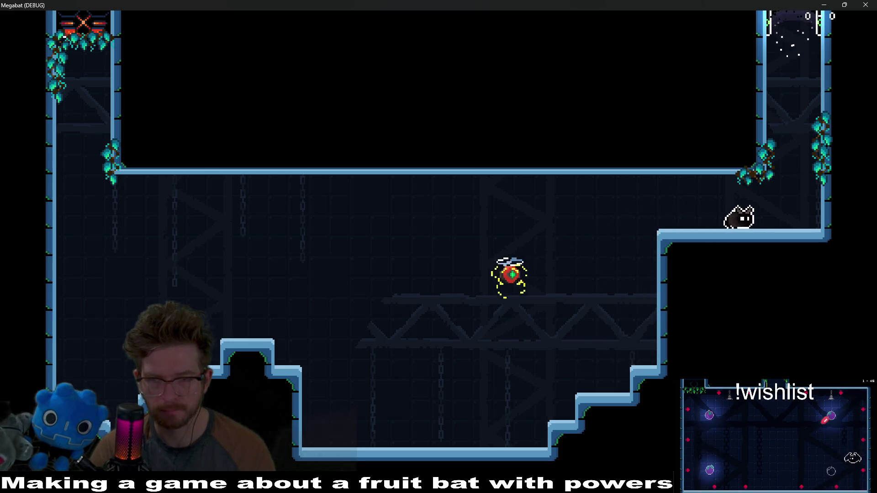
key("Left")
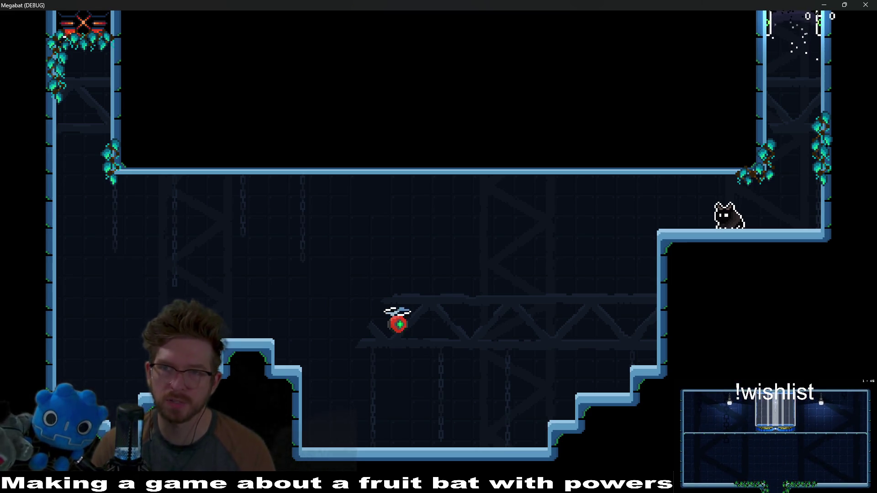
left_click(861, 4)
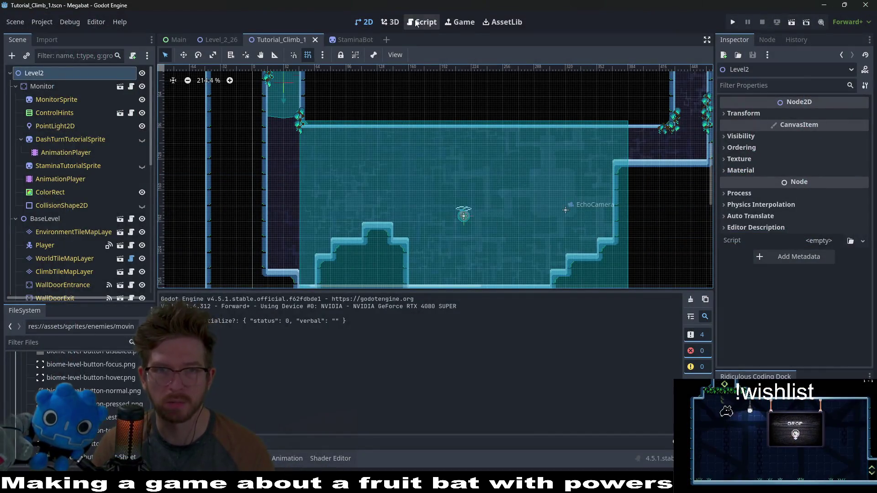
- Add a discharge-to-charge transition with advance mode Enabled and save the StaminaBot scene
left_click(421, 22)
scroll(432, 117, "up", 4)
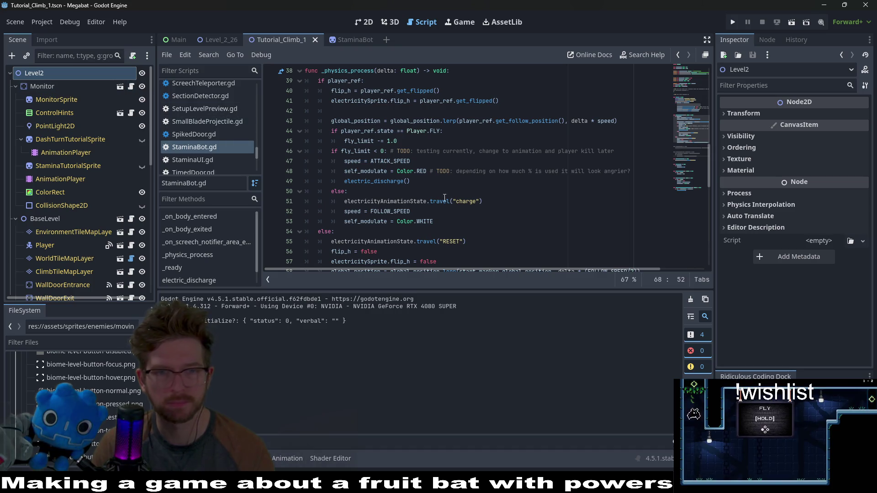
left_click(350, 40)
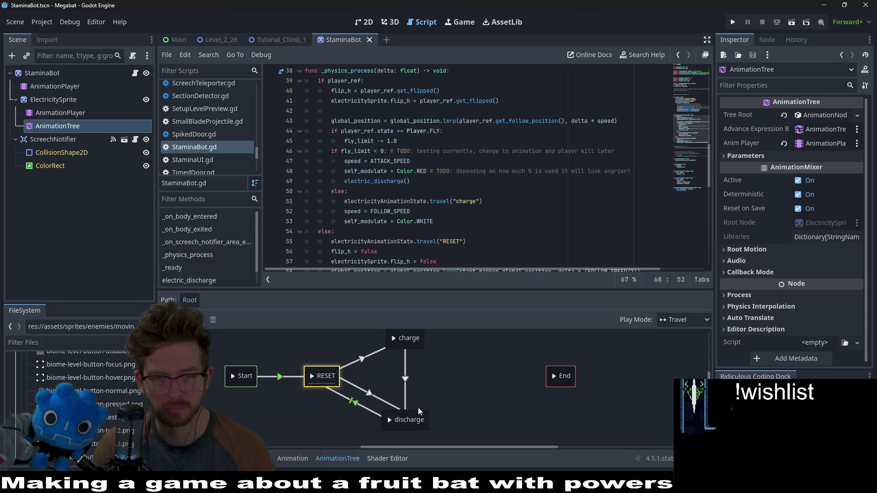
left_click_drag(417, 417, 414, 342)
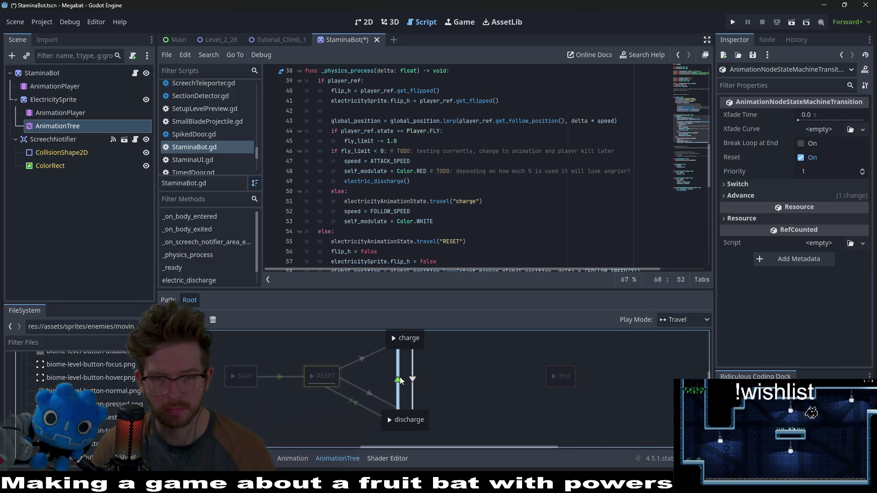
left_click(774, 195)
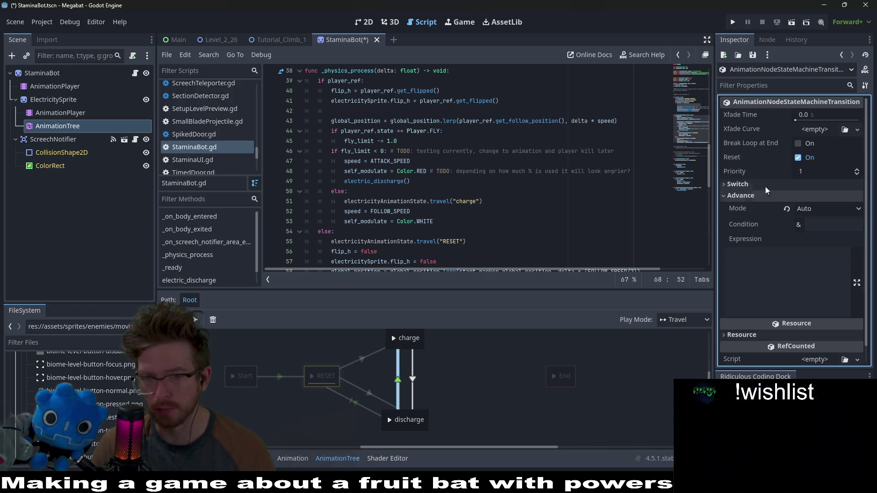
left_click(787, 209)
key("ctrl+s")
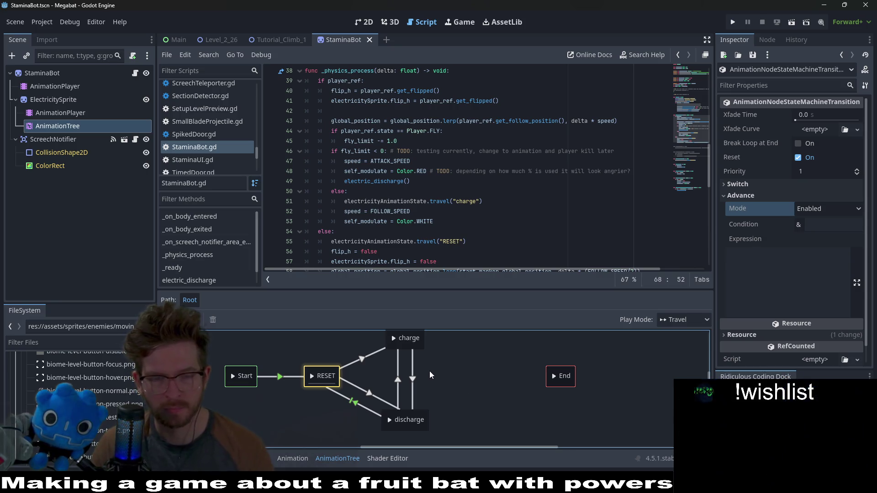
- Reposition the charge state slightly upward in the state machine graph
right_click(397, 347)
left_click(475, 373)
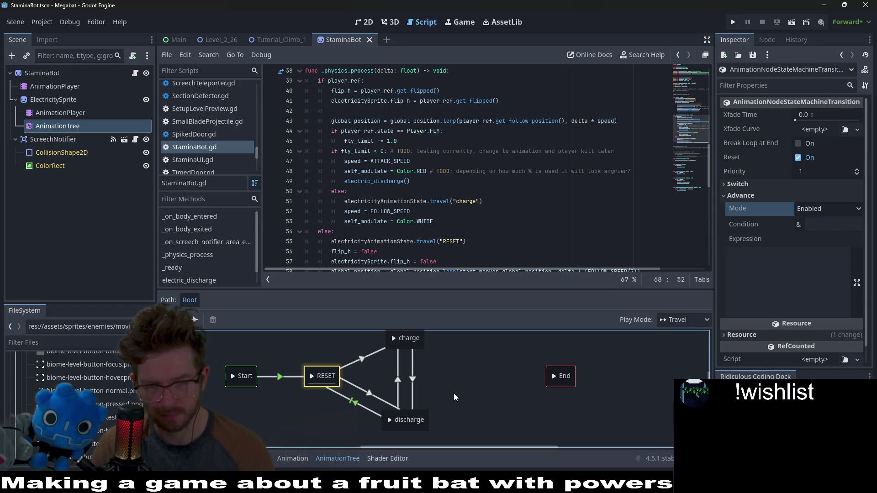
left_click(397, 385)
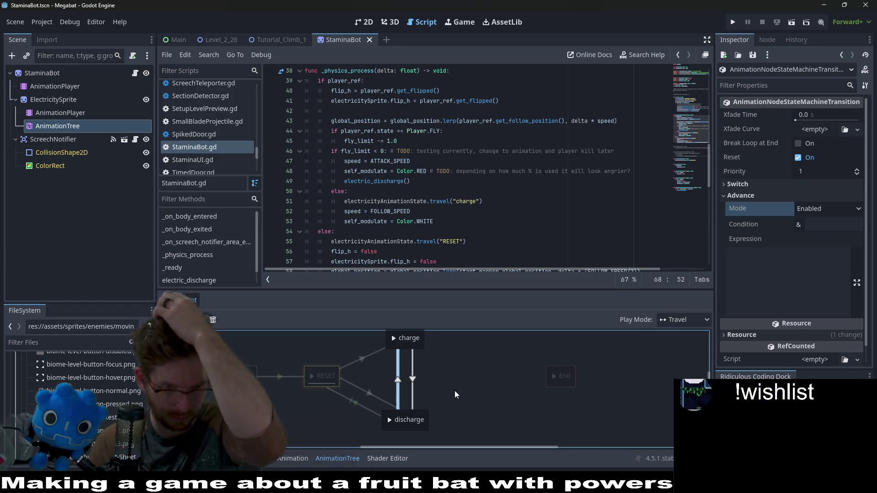
left_click(464, 381)
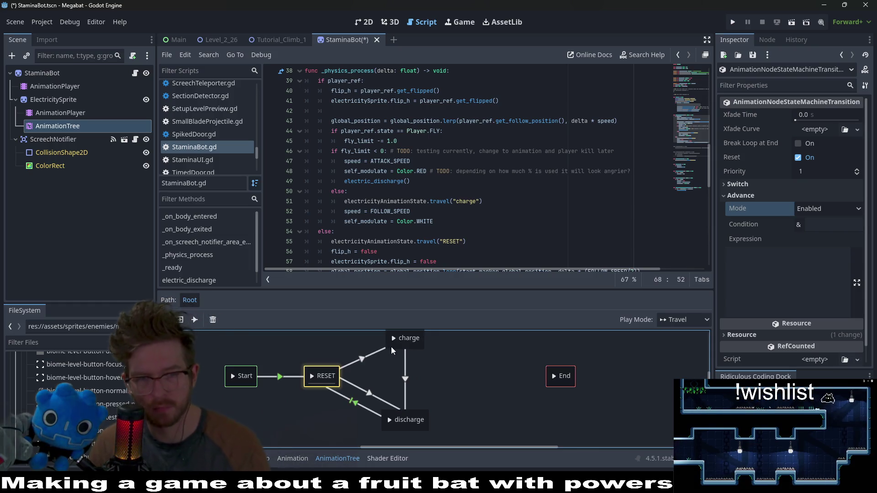
mouse_move(398, 345)
left_mouse_down()
mouse_move(320, 377)
mouse_move(394, 351)
left_mouse_up()
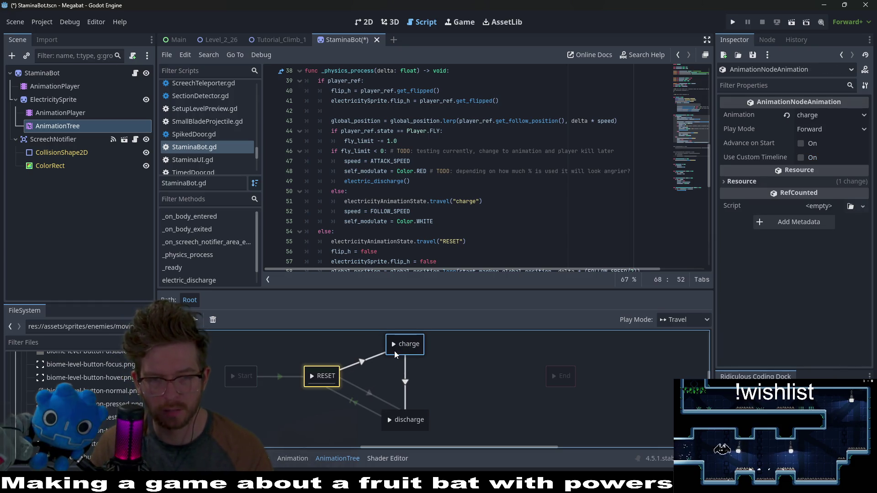
key("Return")
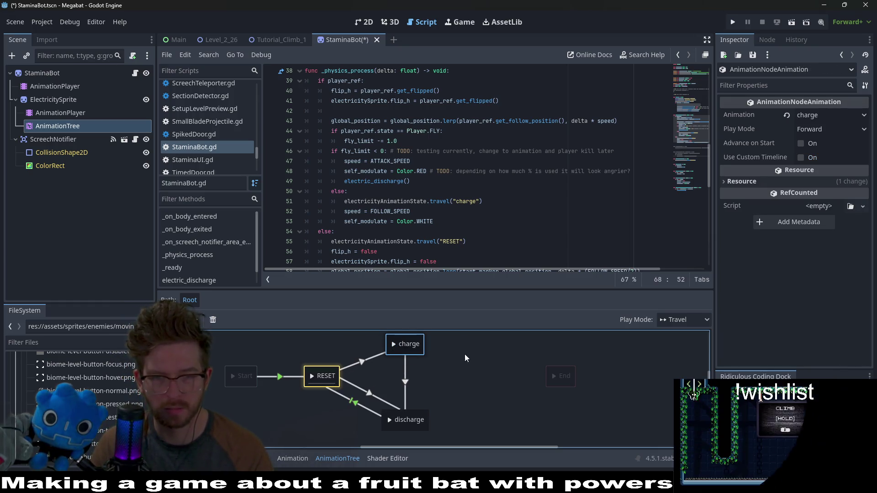
scroll(465, 354, "up", 1)
left_click_drag(406, 381, 406, 368)
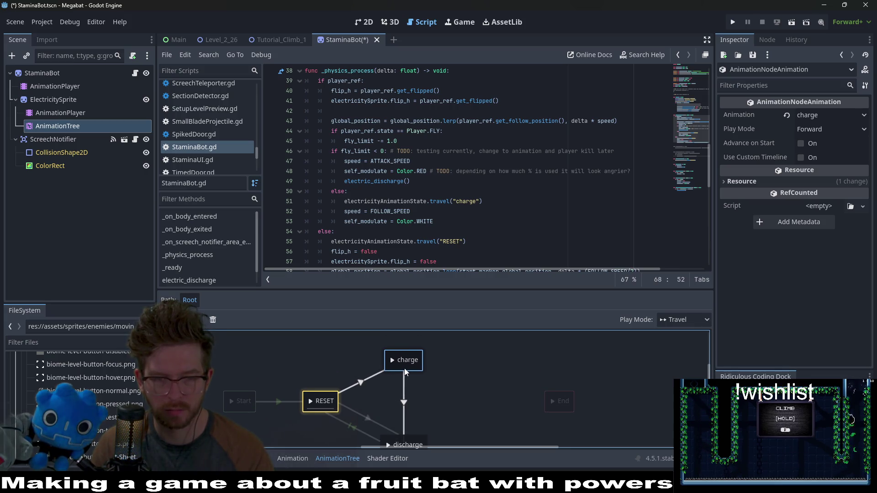
- Set the RESET-to-charge transition's advance mode to Enabled
left_click(358, 386)
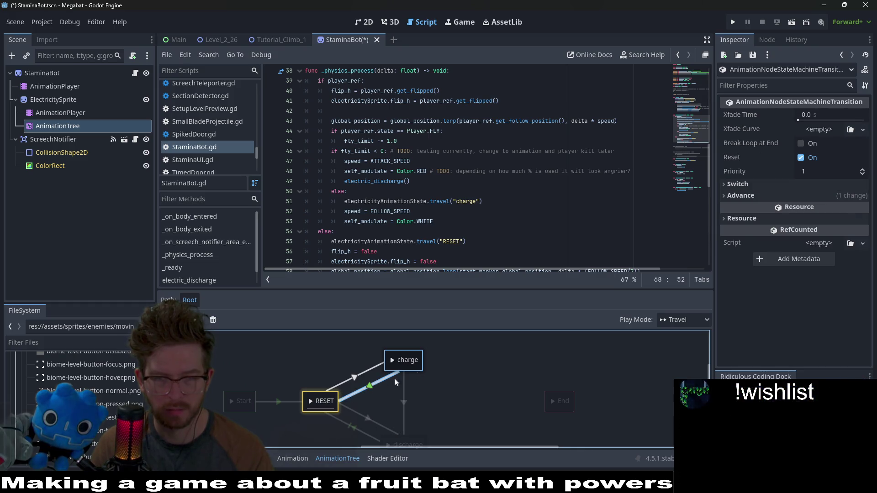
left_click(782, 195)
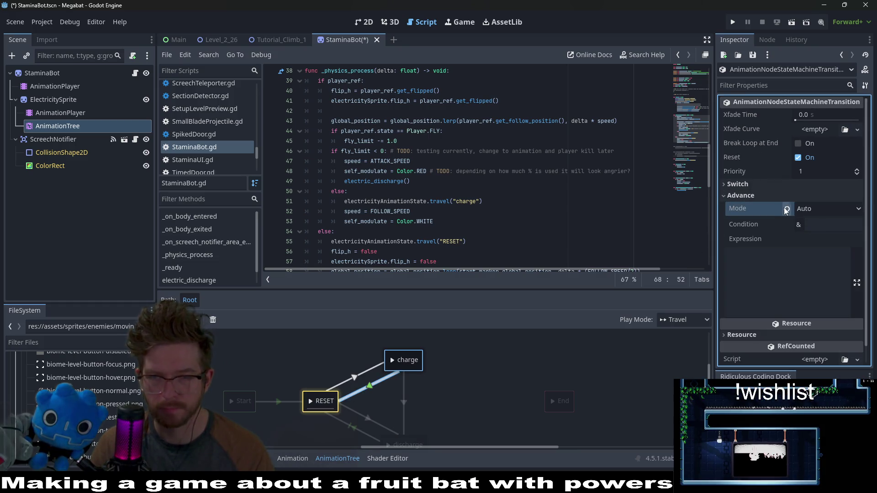
left_click(786, 208)
left_click(484, 396)
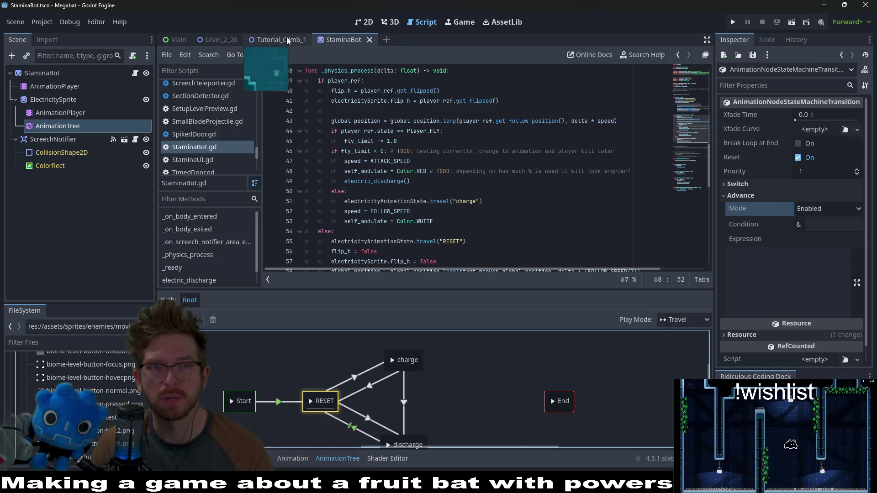
- In the 2D view, open the Tutorial_Climb_1 scene and run it
left_click(364, 22)
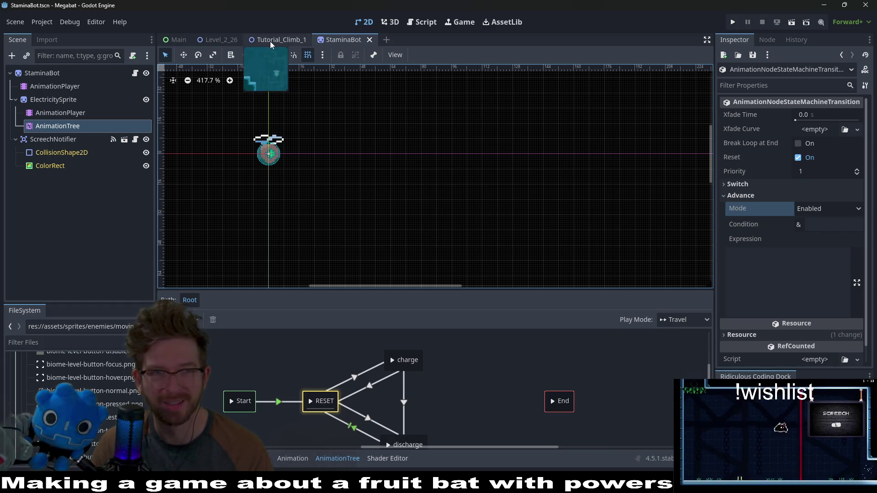
left_click(214, 43)
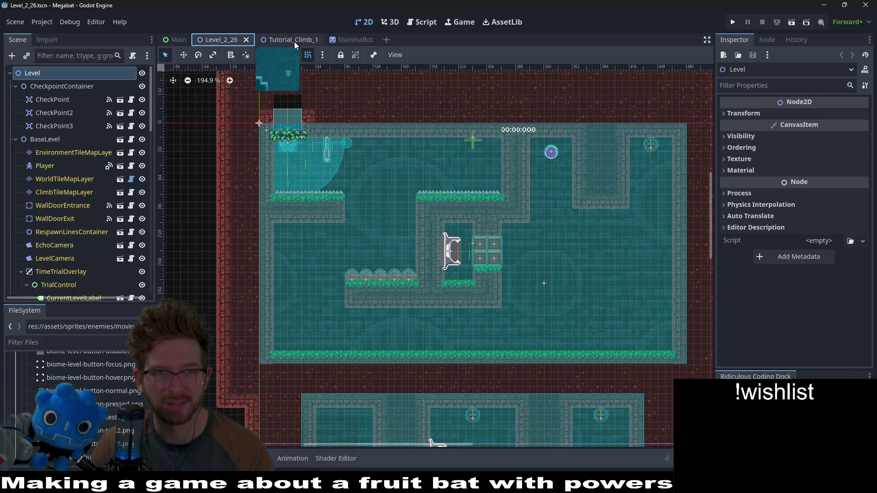
left_click(294, 42)
left_click(791, 22)
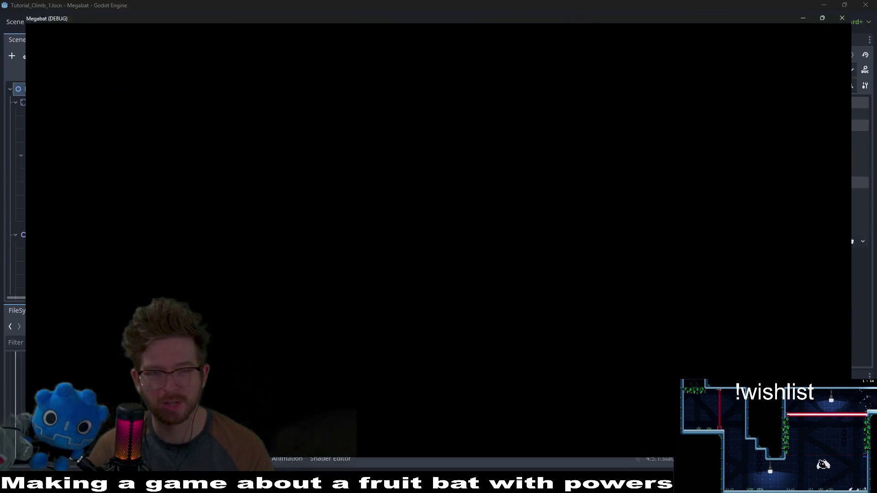
- Fly the bat through the pit and up the right wall, then stop the game
key("Right")
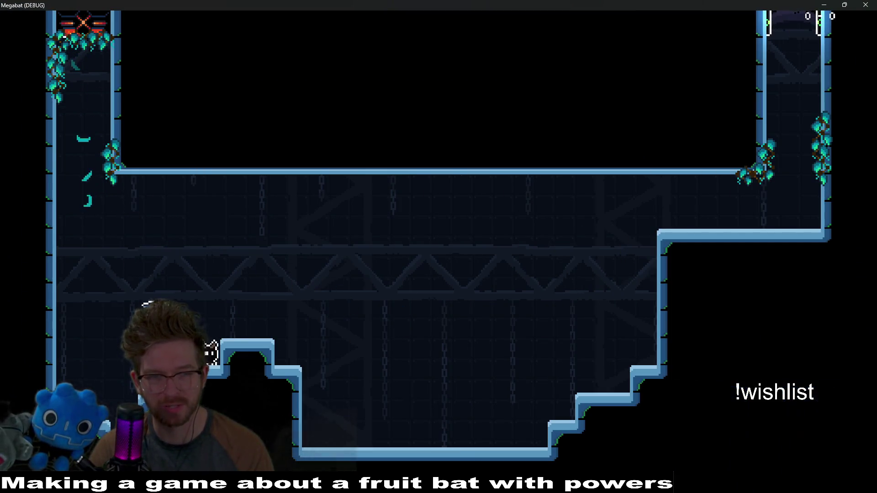
key("Right")
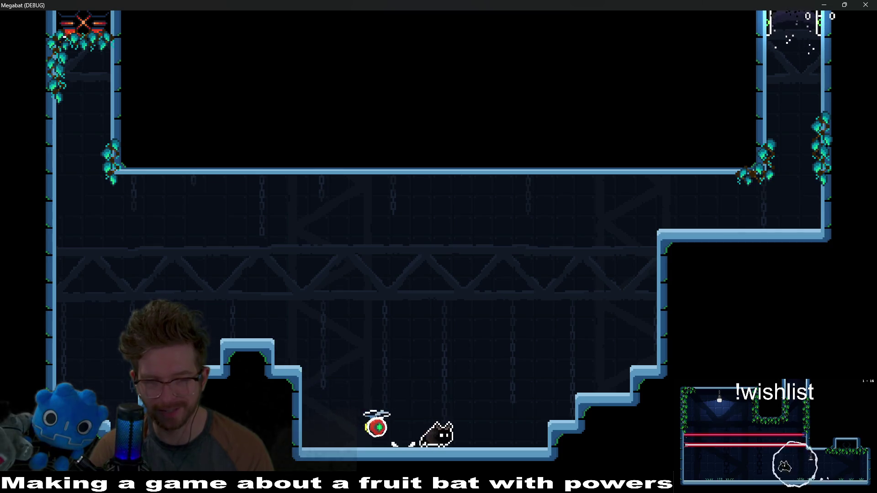
key("Up")
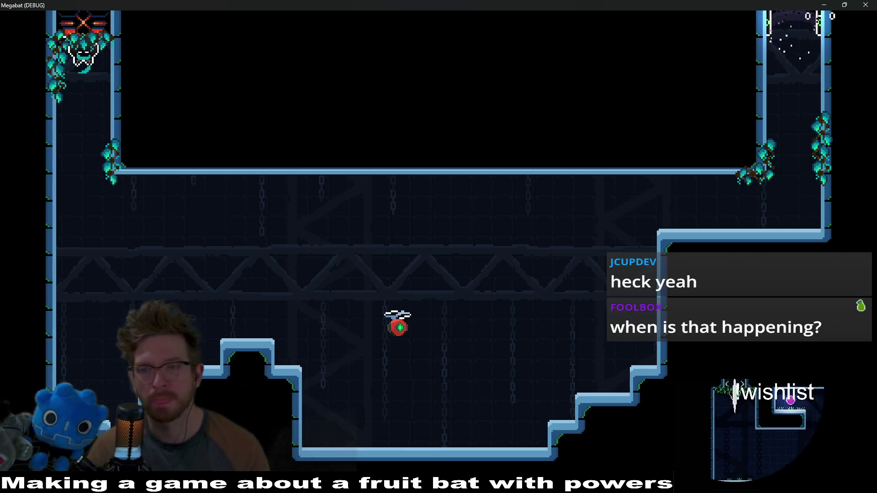
key("Down")
key("Right")
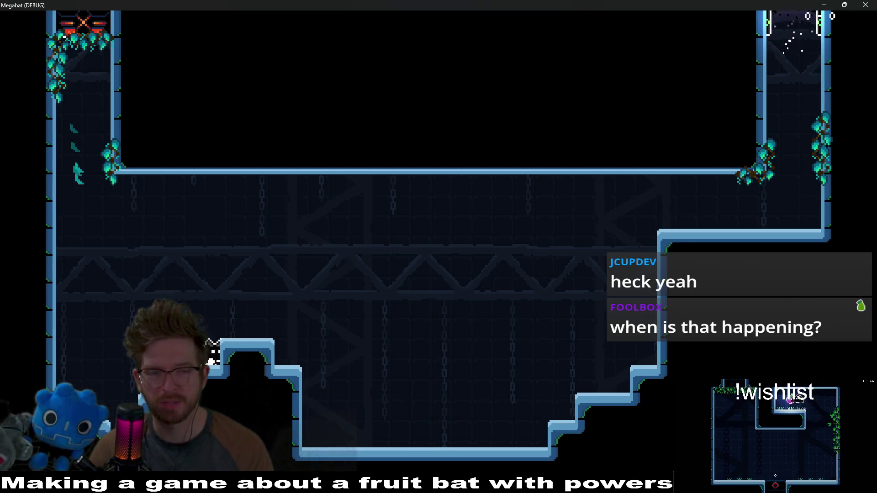
key("Right")
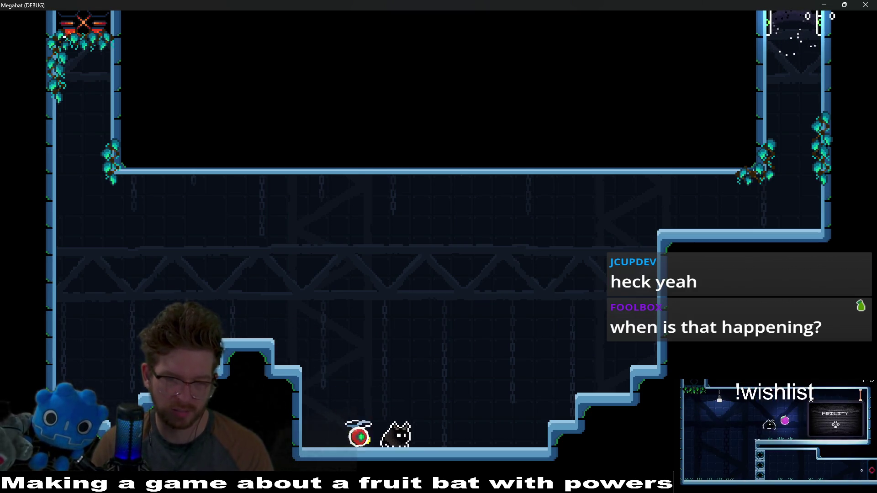
key("Right")
key("Right")
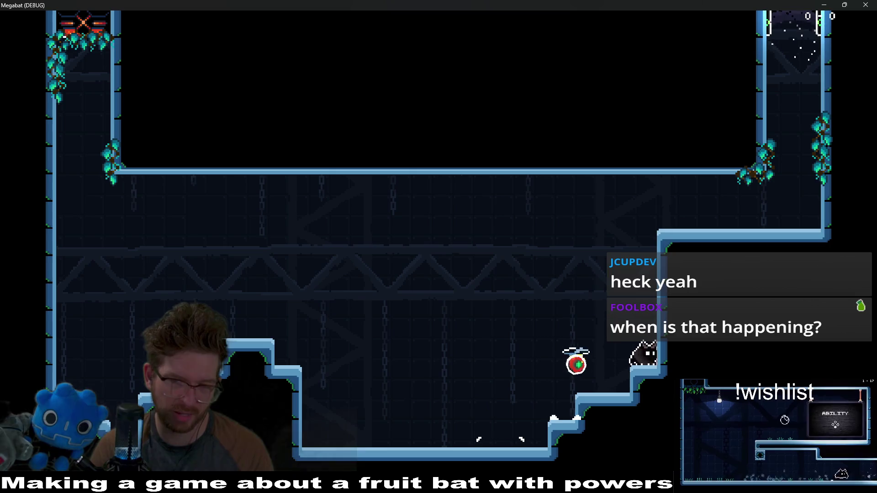
key("Right")
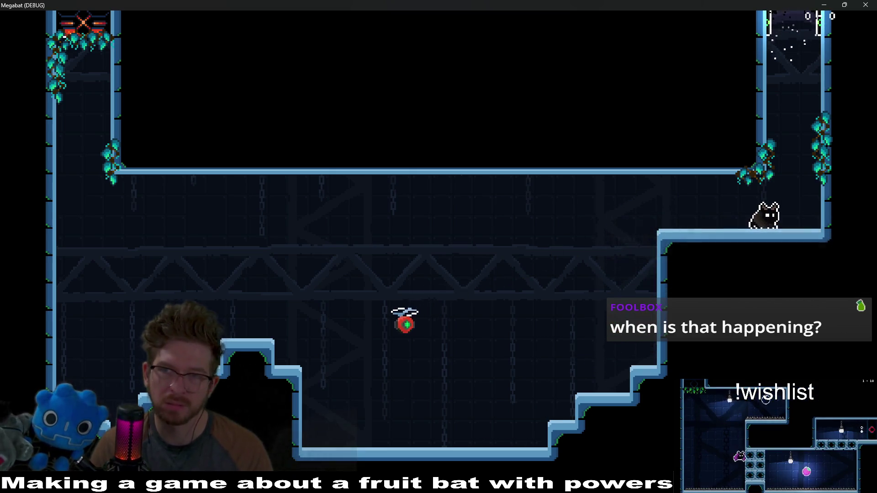
key("F8")
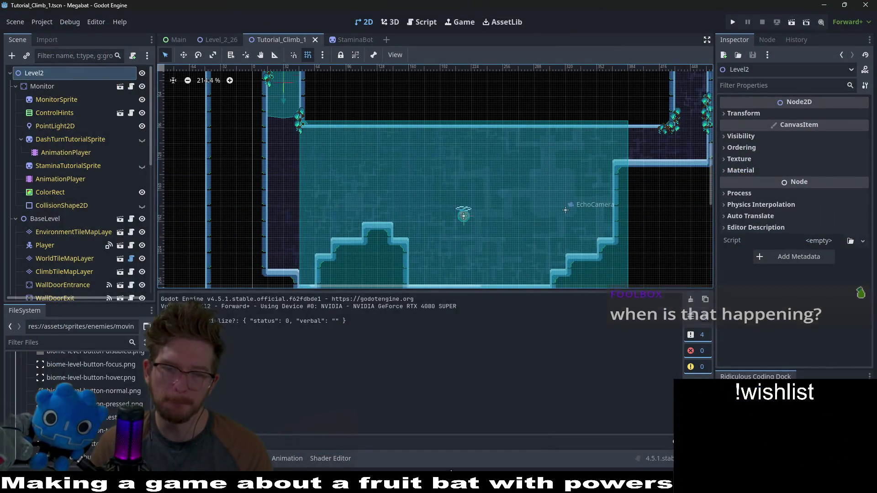
mouse_move(509, 484)
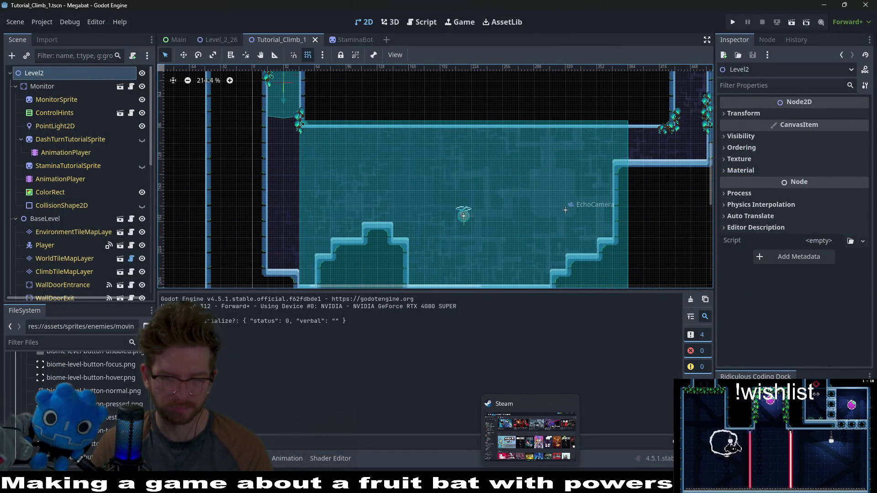
mouse_move(429, 484)
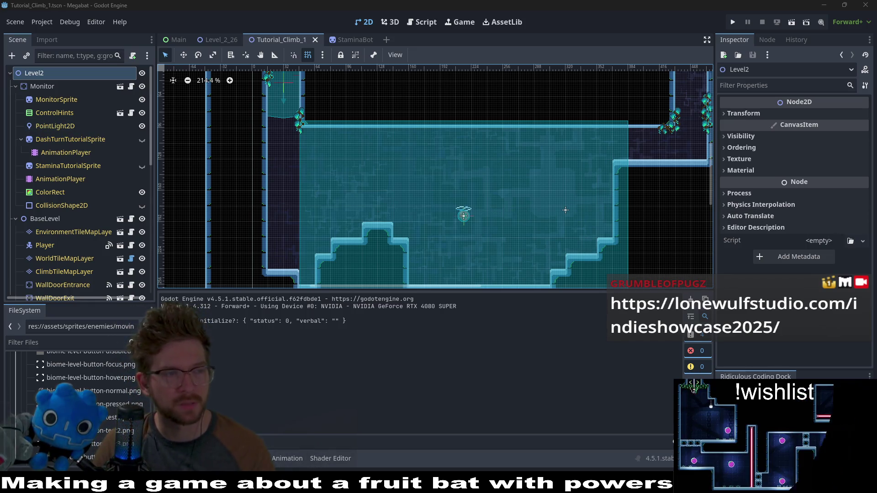
scroll(564, 208, "down", 3)
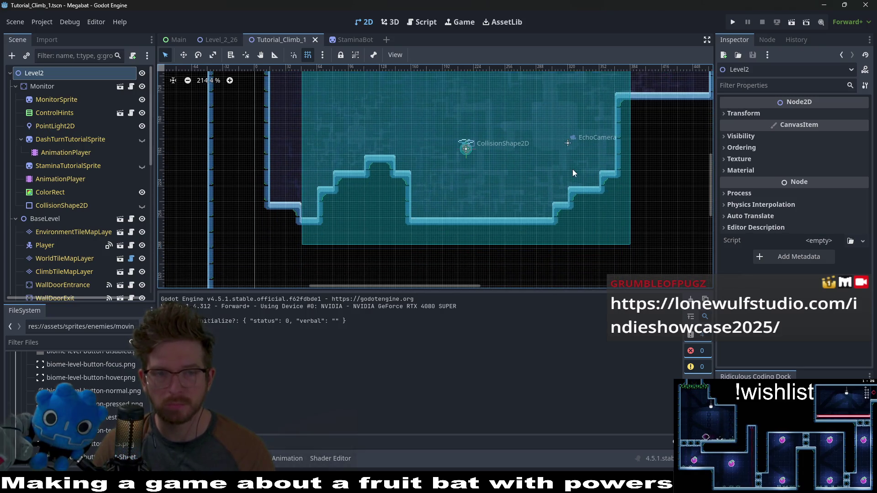
left_click(791, 23)
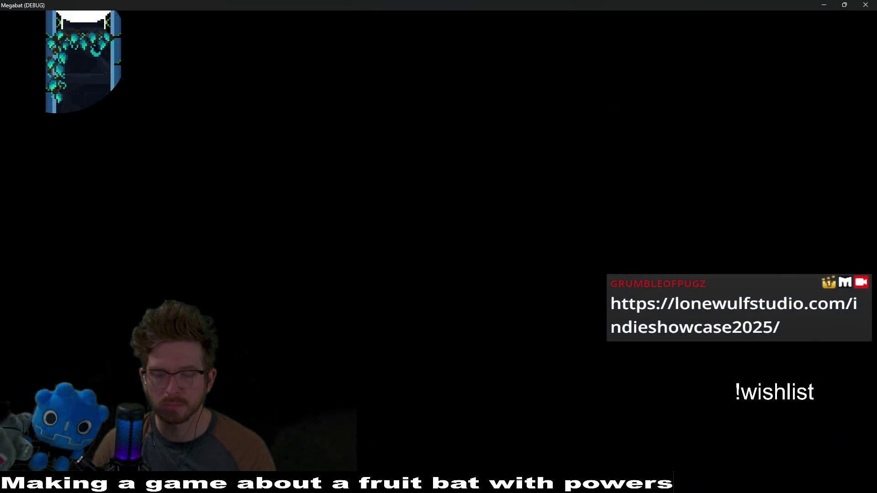
key("Right")
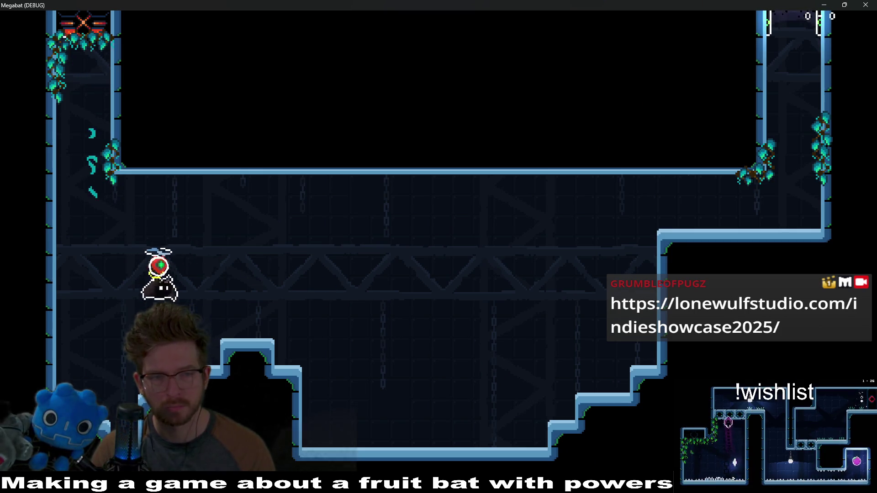
key("Right")
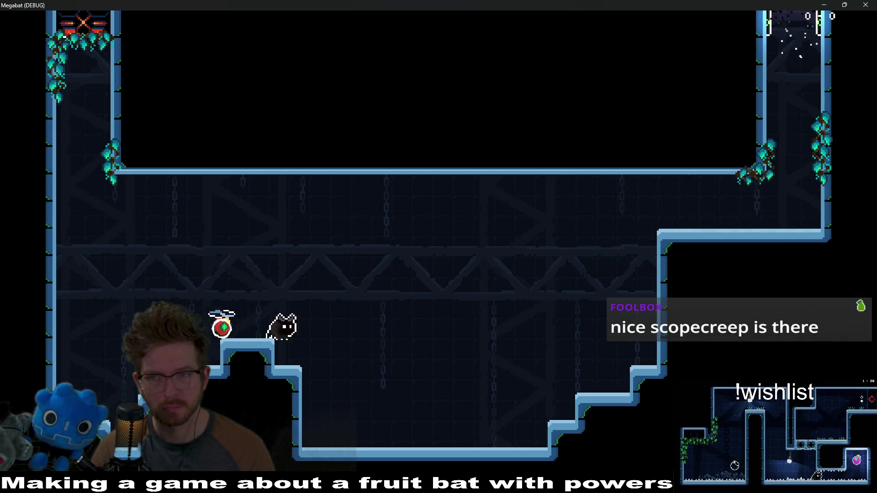
key("Right")
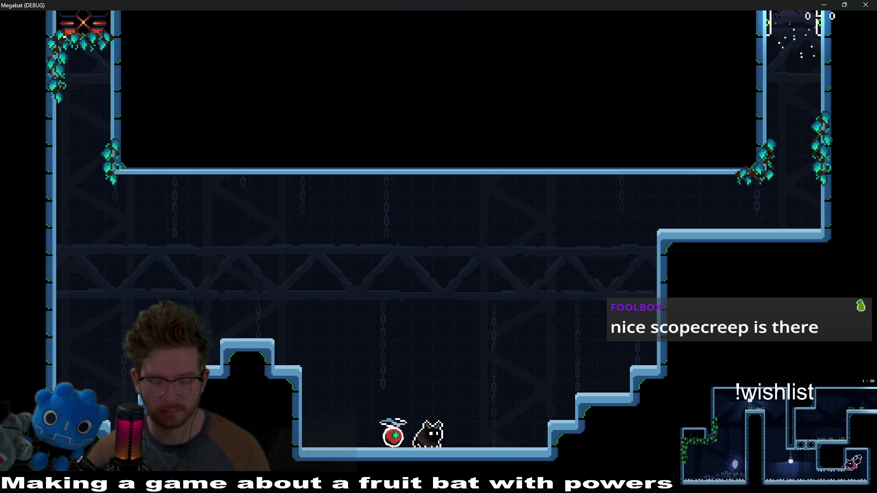
key("Right")
key("space")
key("Left")
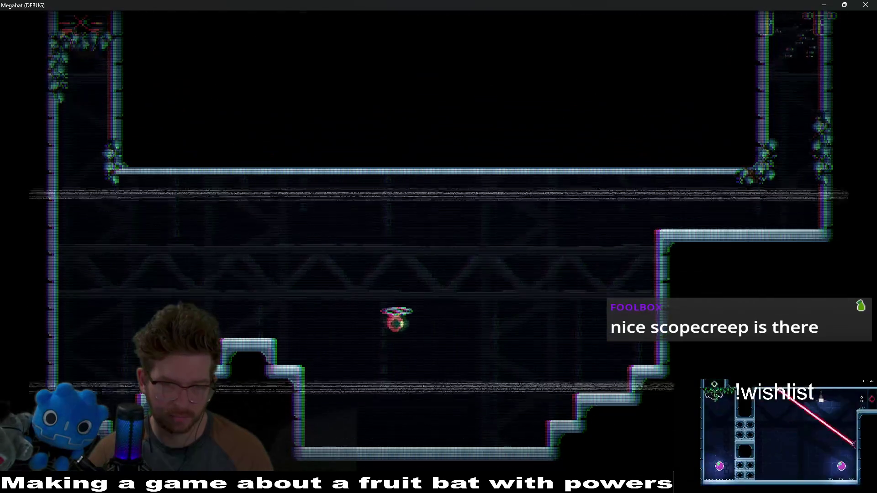
key("Right")
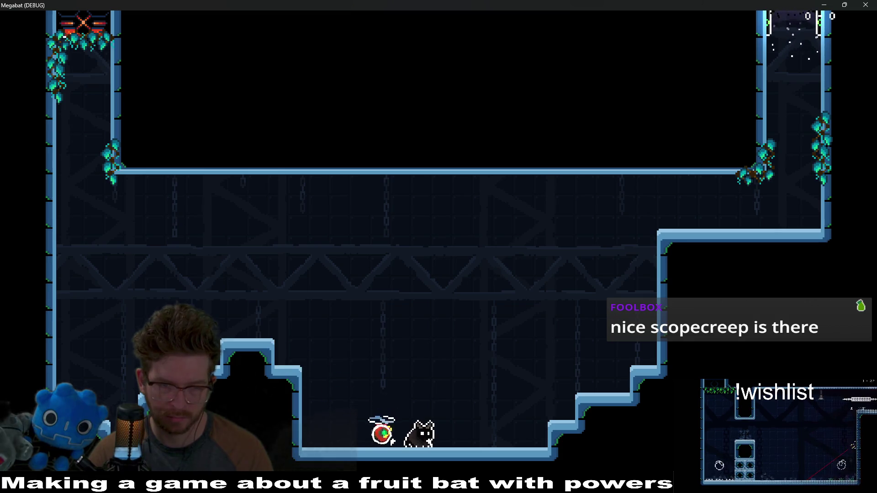
key("space")
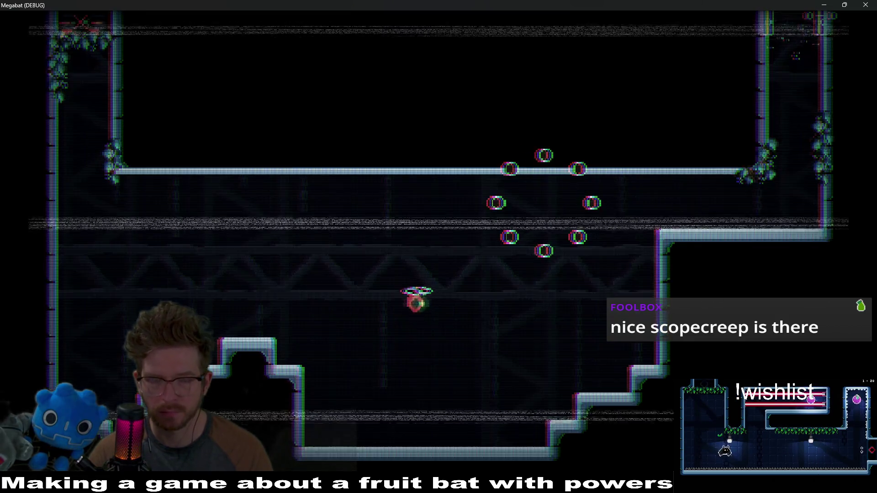
key("Right")
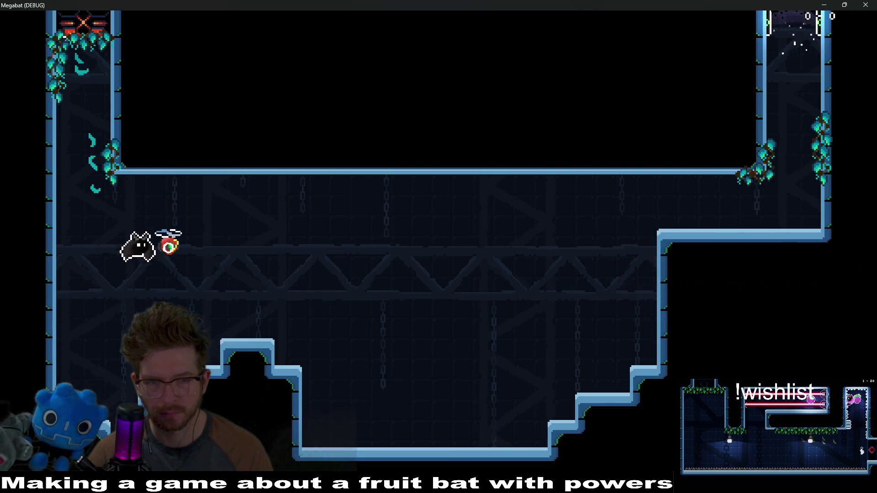
key("Right")
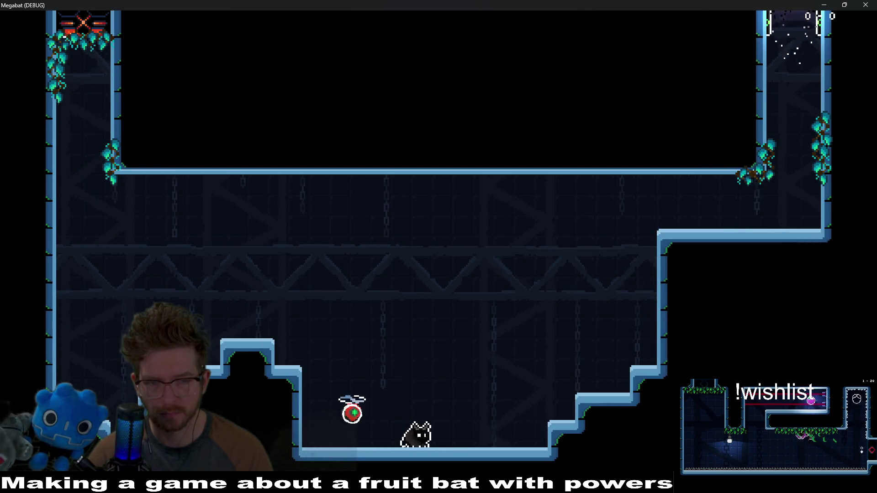
key("Left")
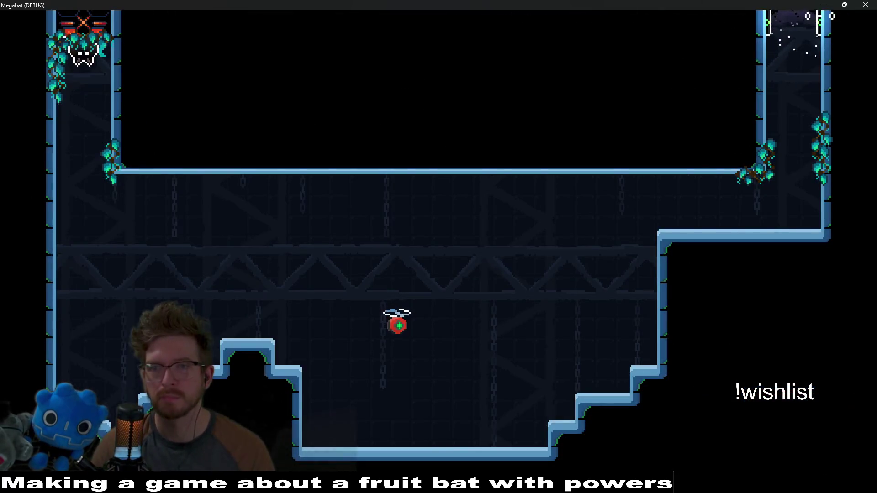
left_click(868, 5)
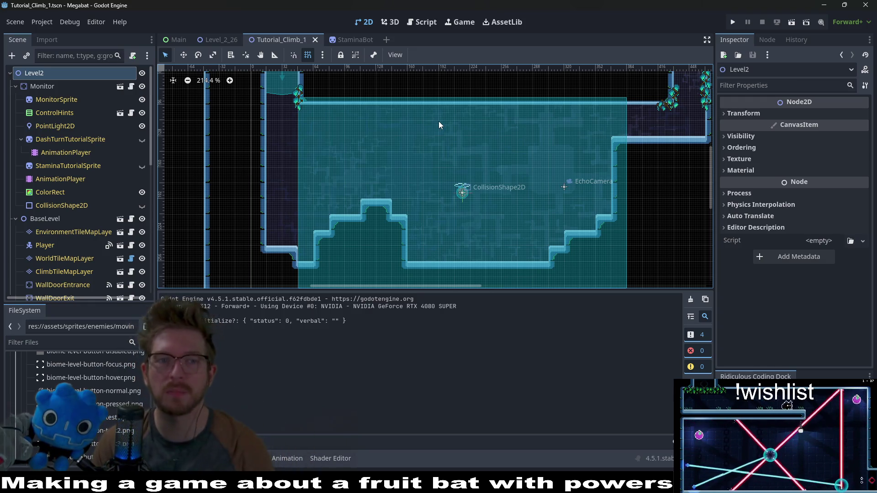
- Add an Area2D child under the StaminaBot root node and begin renaming it
left_click(352, 39)
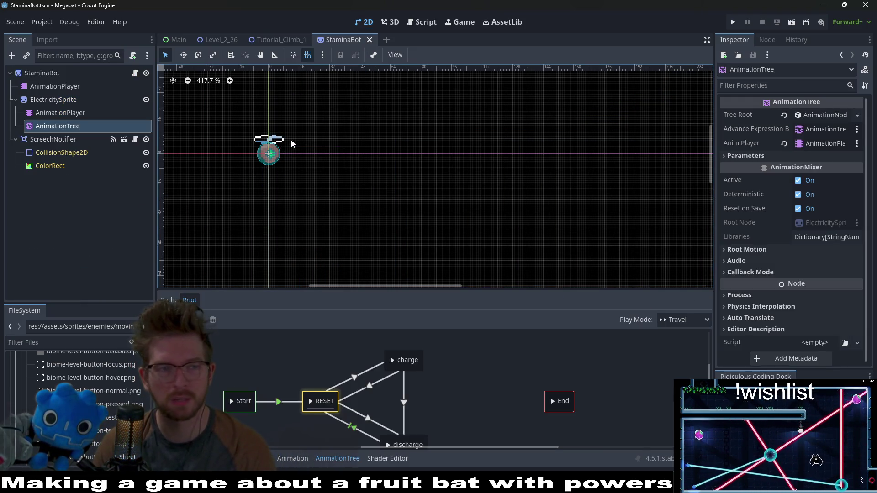
left_click(44, 73)
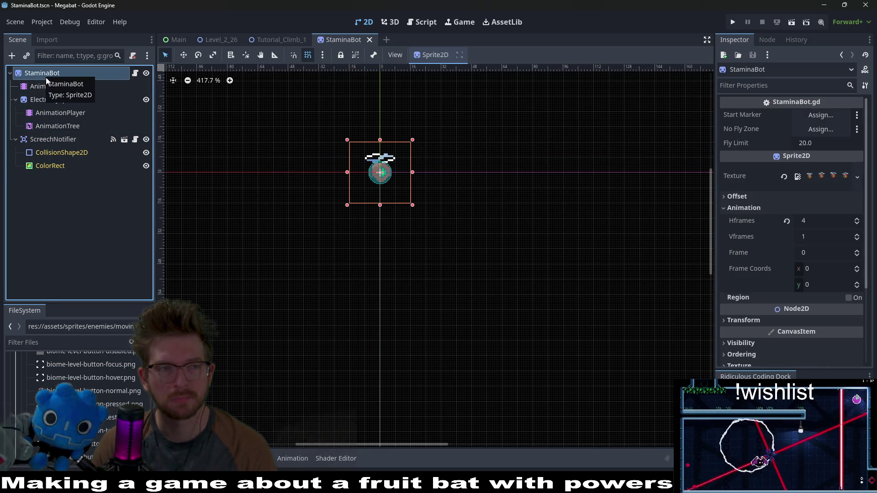
key("ctrl+a")
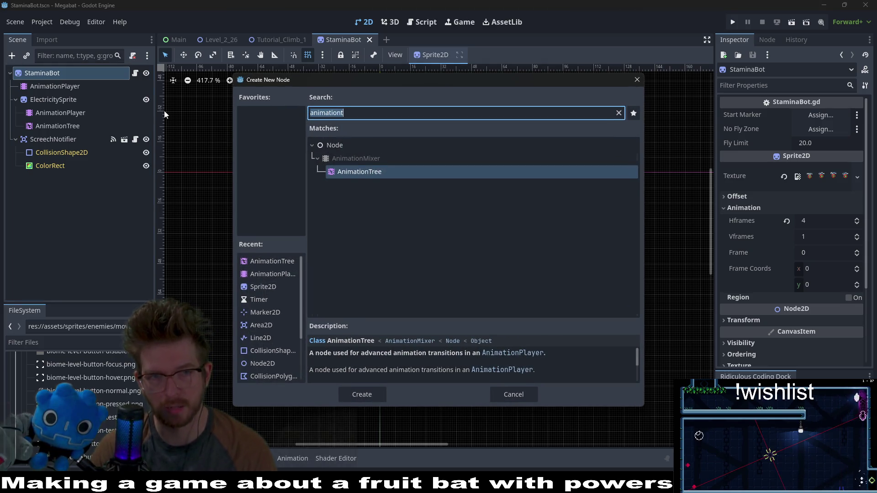
type("area2d")
key("Return")
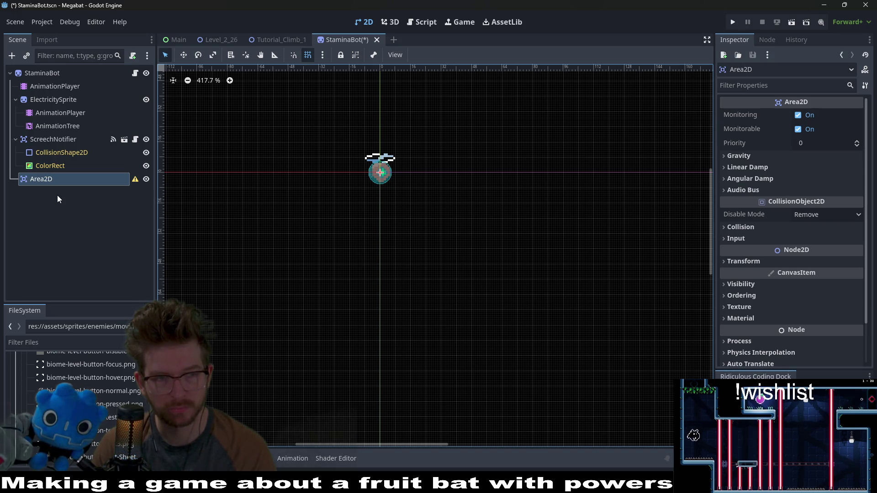
left_click(51, 177)
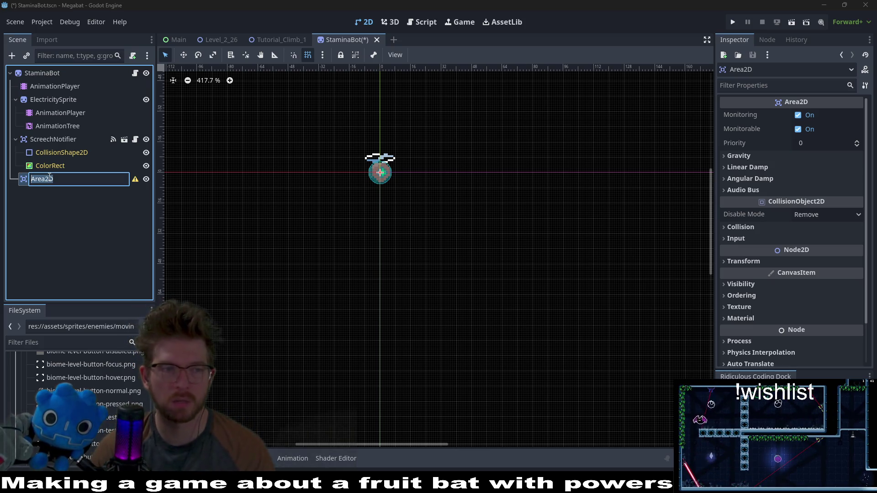
- Name the area DeathArea2D and add a CollisionShape2D child to it
type("Deat")
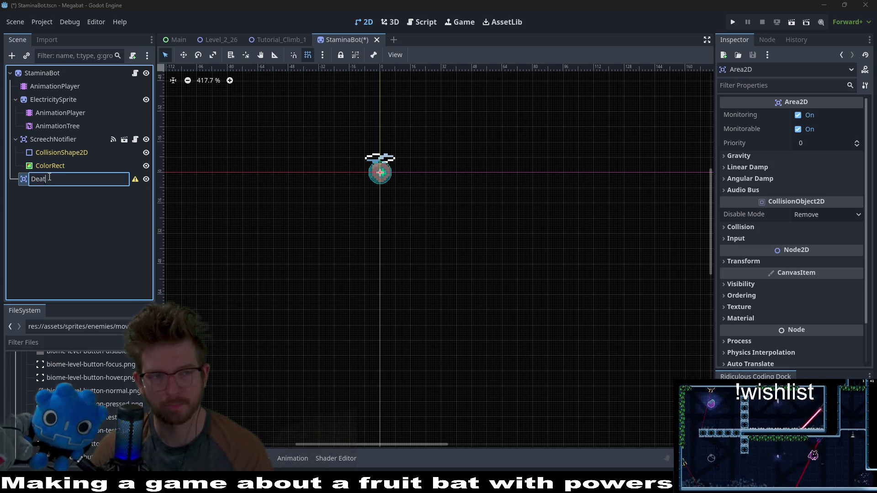
type("hArea2D")
key("Return")
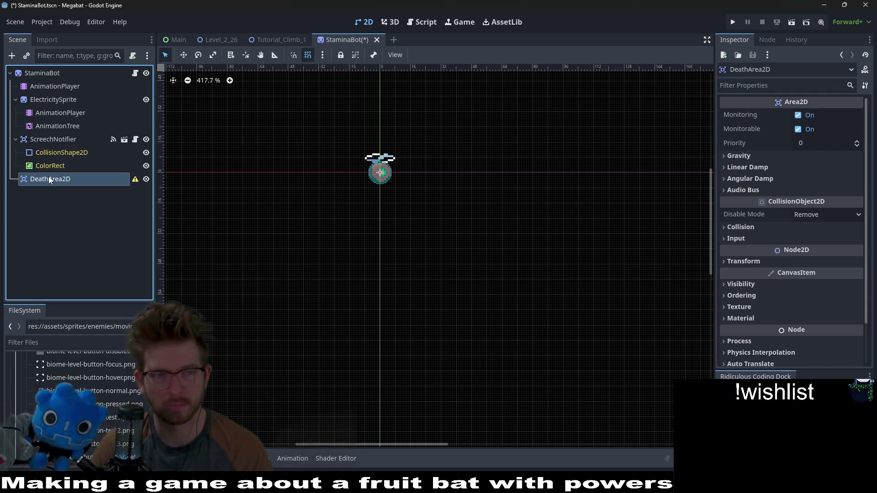
right_click(48, 178)
left_click(114, 183)
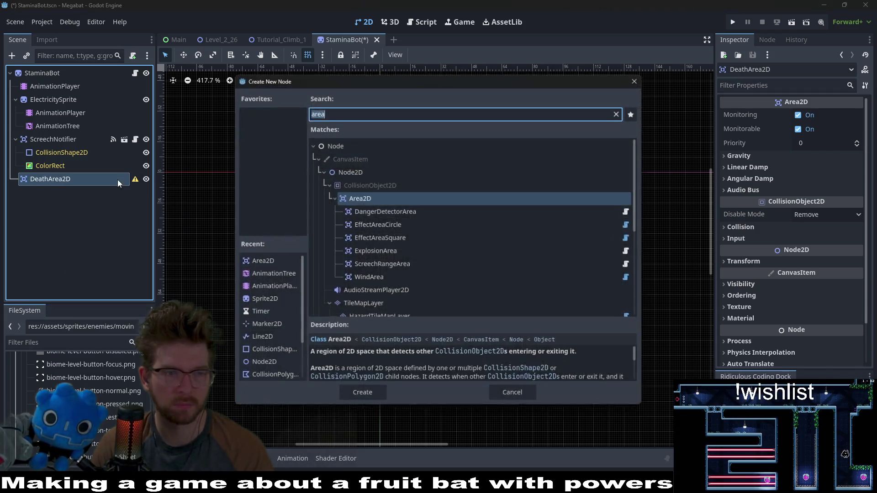
type("collision")
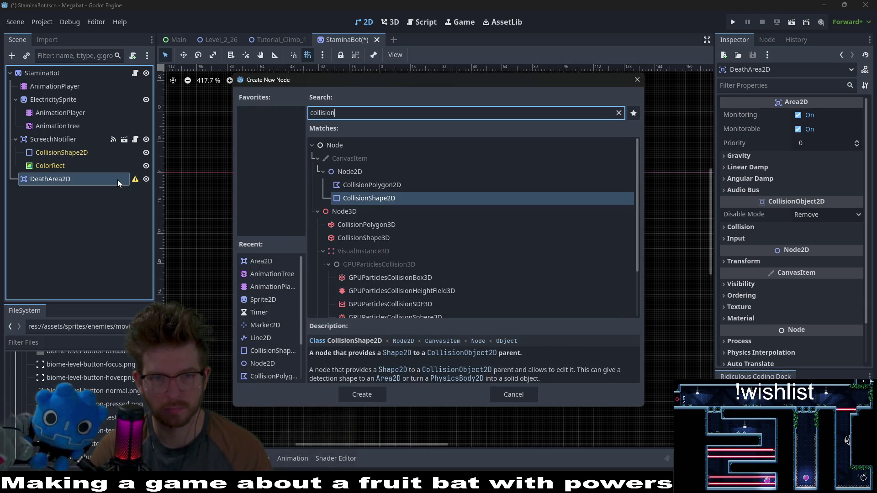
key("Return")
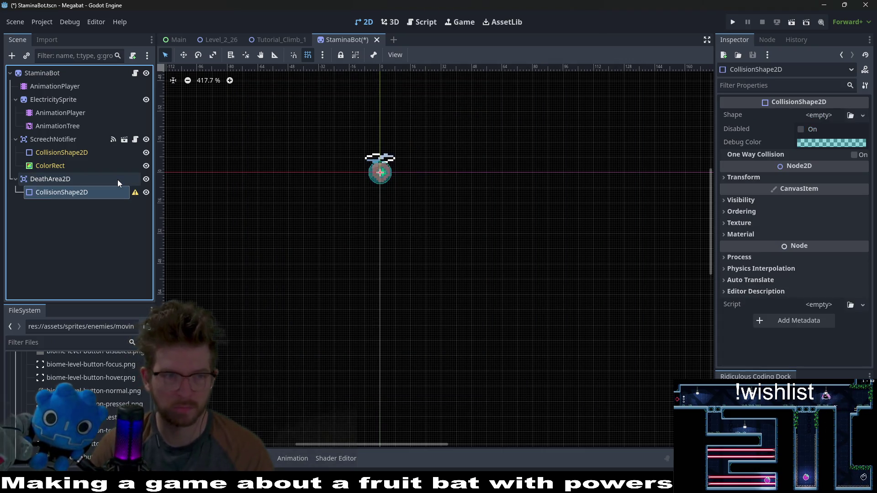
- Give the collision shape a new CircleShape2D with radius 64 px
left_click(850, 115)
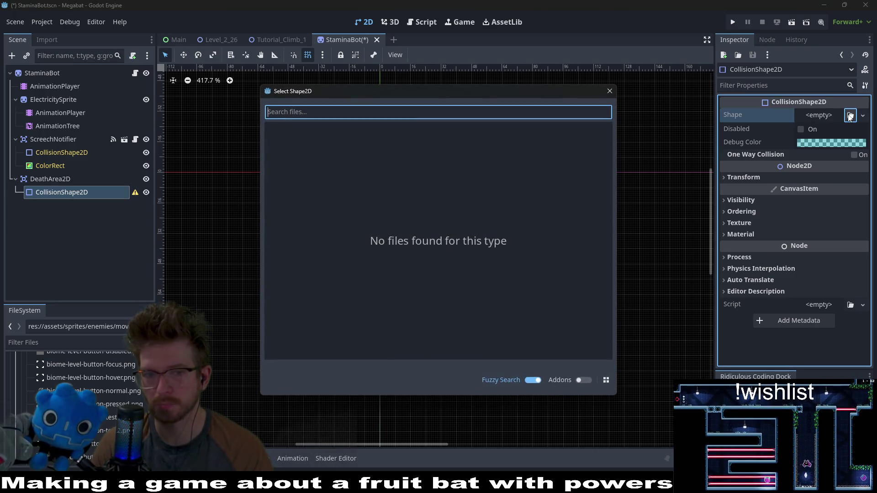
left_click(815, 118)
left_click(815, 181)
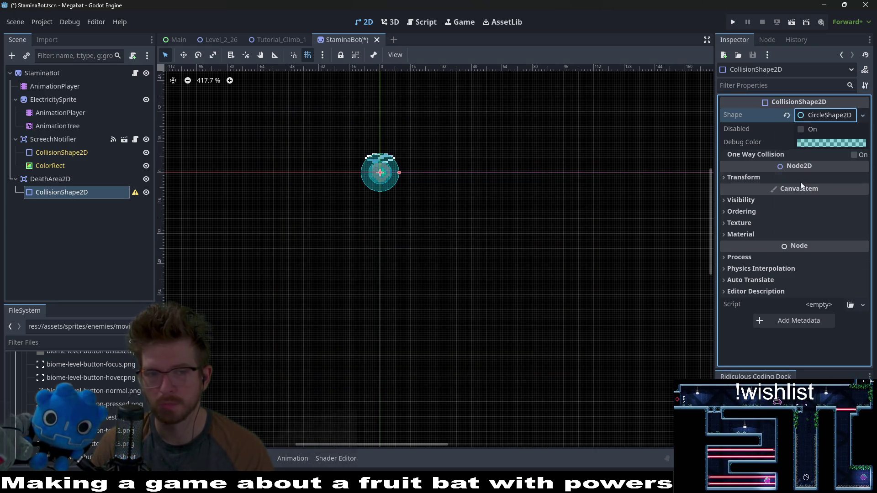
left_click(814, 116)
left_click(823, 131)
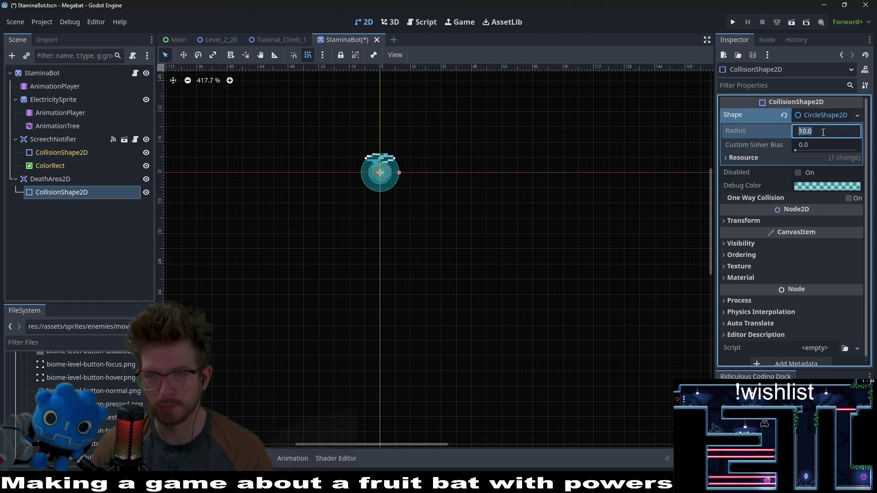
type("64")
key("Return")
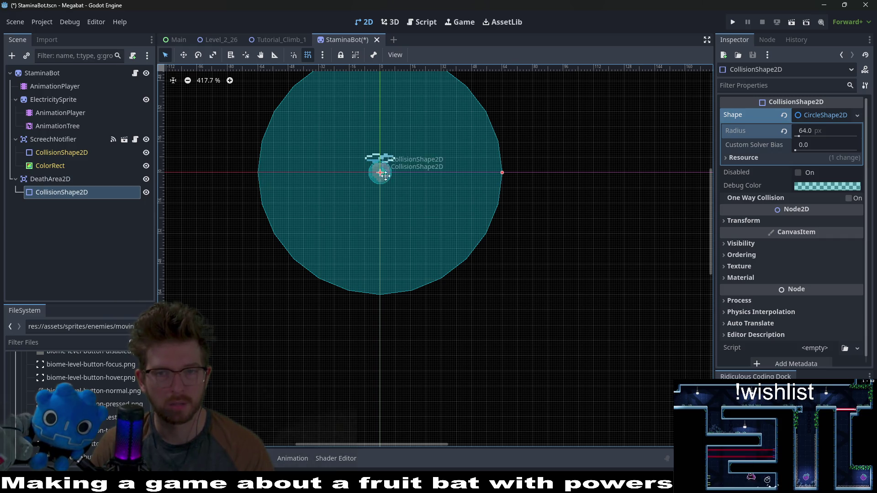
- Compare against the ElectricitySprite and reduce the circle radius to 32 px
scroll(456, 169, "up", 2)
left_click(820, 132)
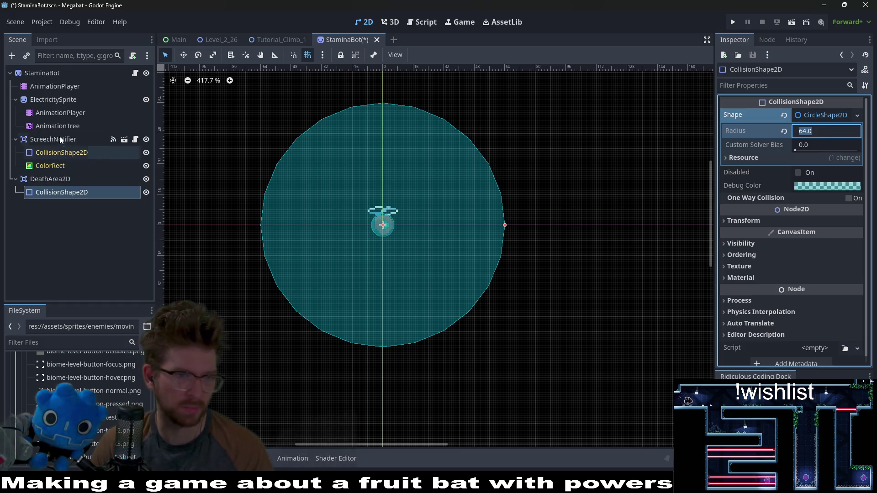
left_click(69, 102)
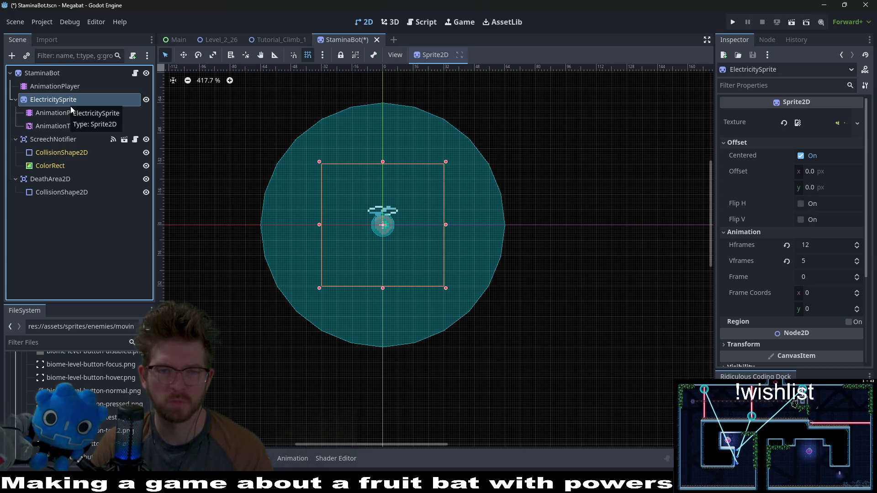
left_click(64, 191)
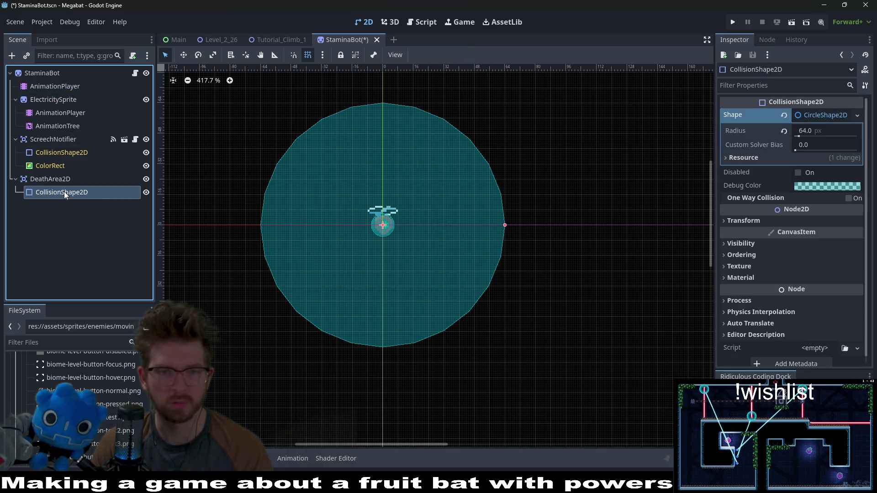
left_click(823, 131)
type("32")
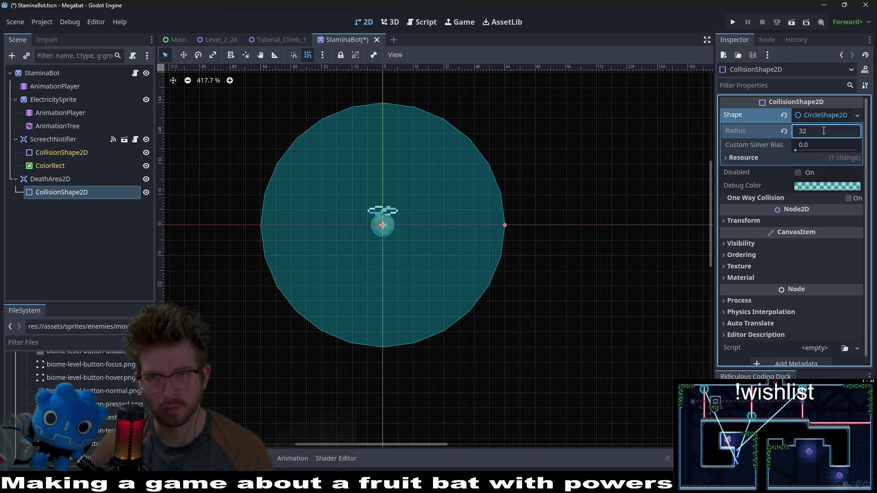
key("Return")
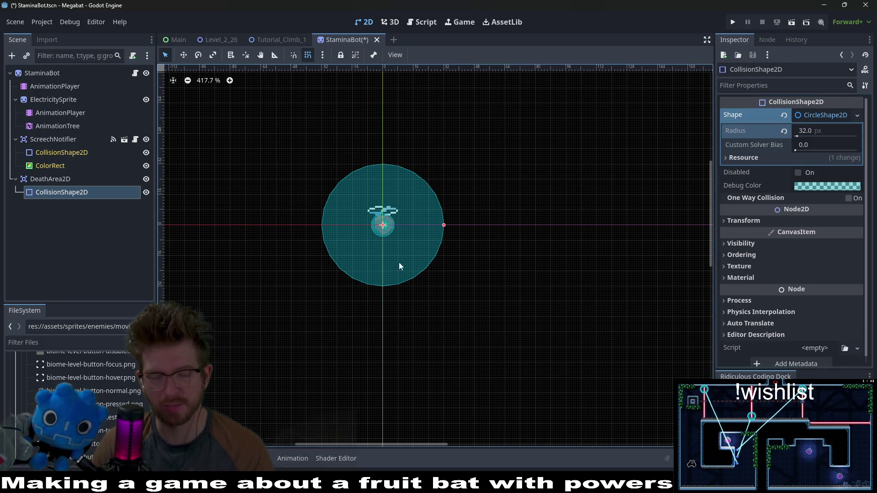
scroll(405, 218, "up", 1)
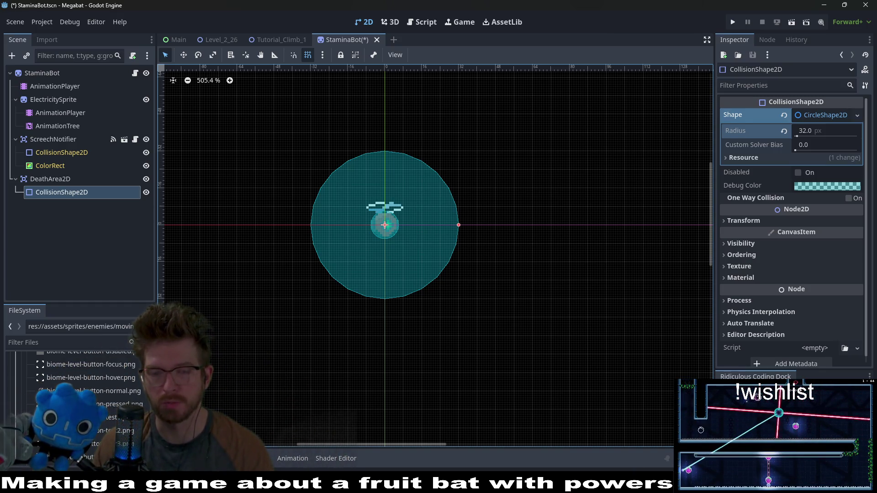
- From StaminaBot.gd, trace FOLLOW_SPEED and jump to Player.gd's get_follow_position definition
left_click(136, 74)
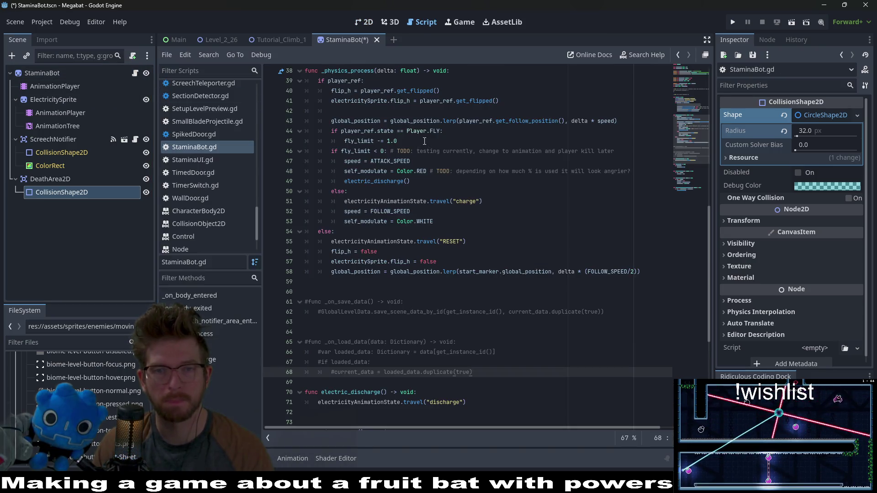
scroll(403, 169, "up", 12)
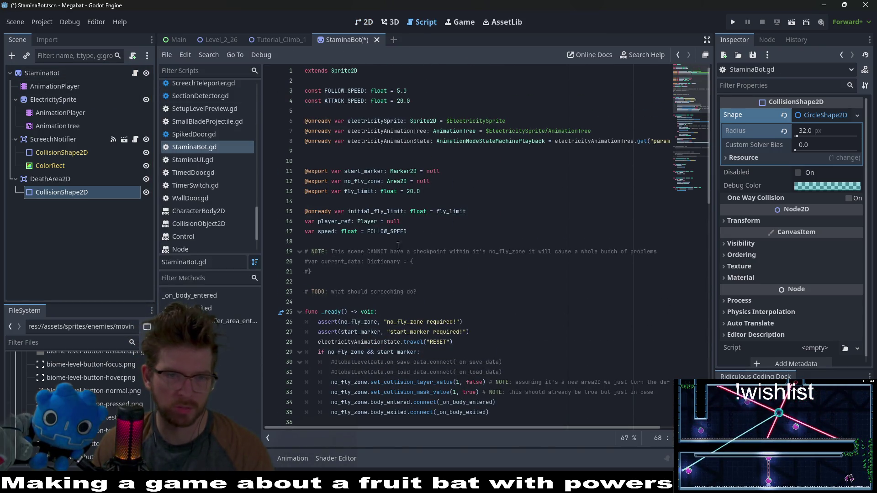
double_click(386, 231)
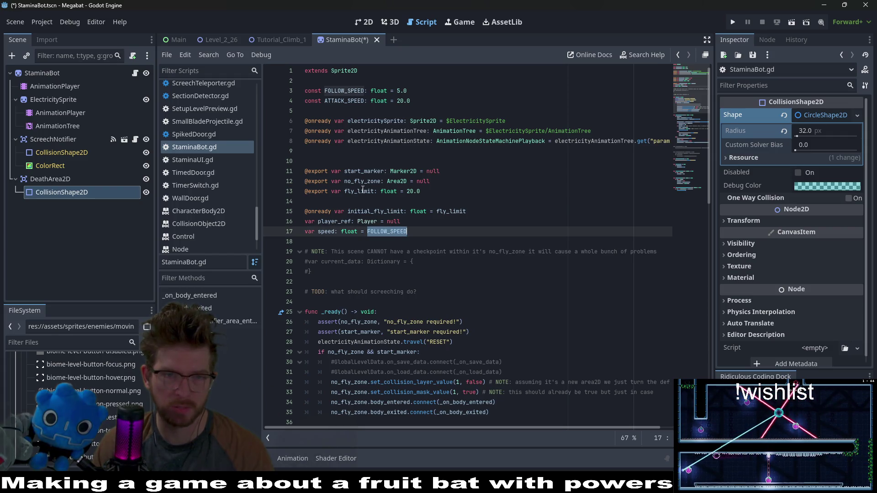
scroll(483, 187, "down", 6)
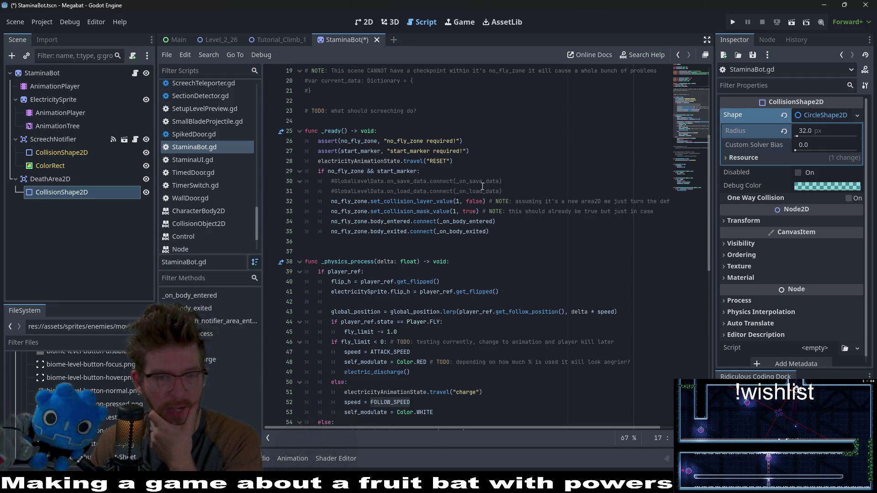
left_click(554, 311)
left_click(514, 305)
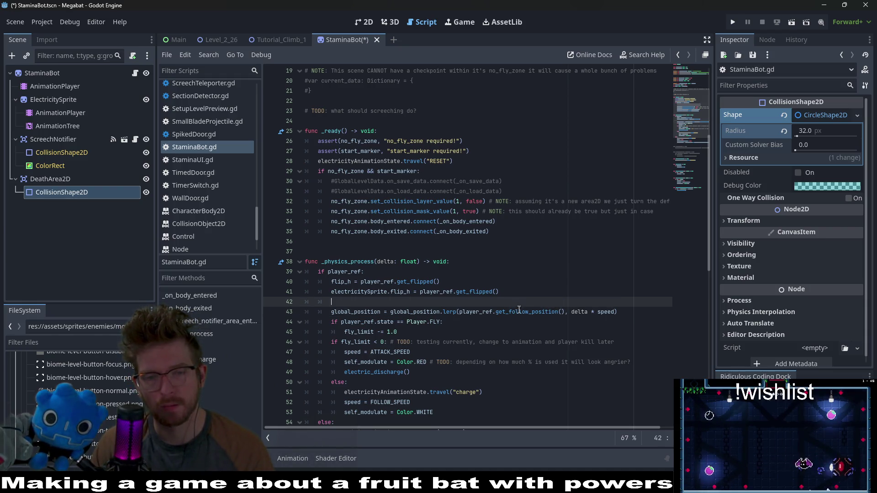
double_click(519, 310)
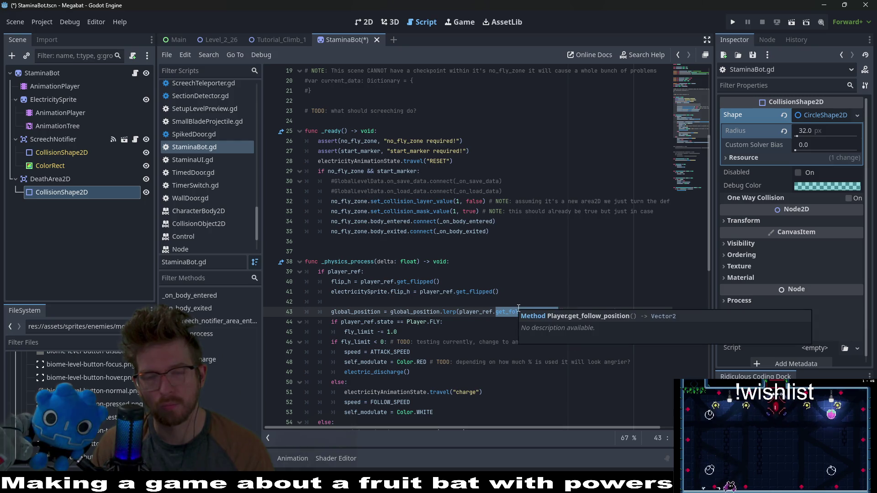
mouse_move(510, 319)
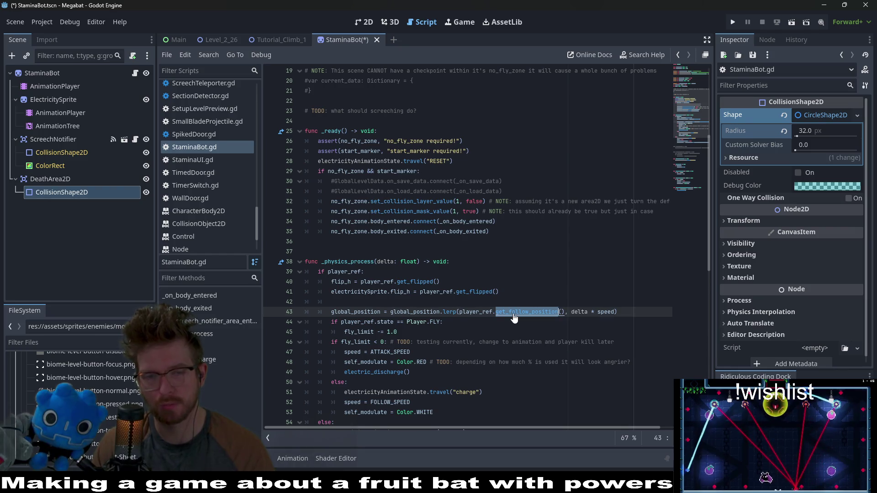
left_click(509, 314, "ctrl")
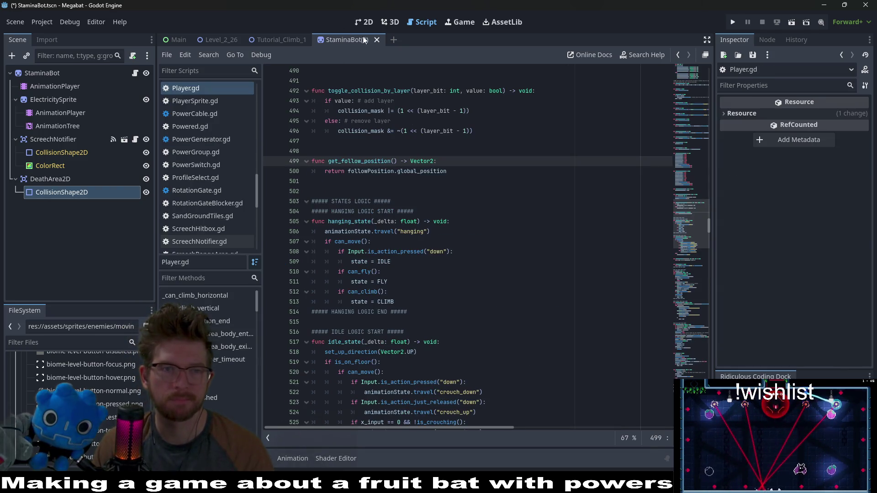
key("shift+alt+o")
- Quick-open Player.tscn, inspect its FollowPosition marker on the 2D canvas, then return to StaminaBot
type("player")
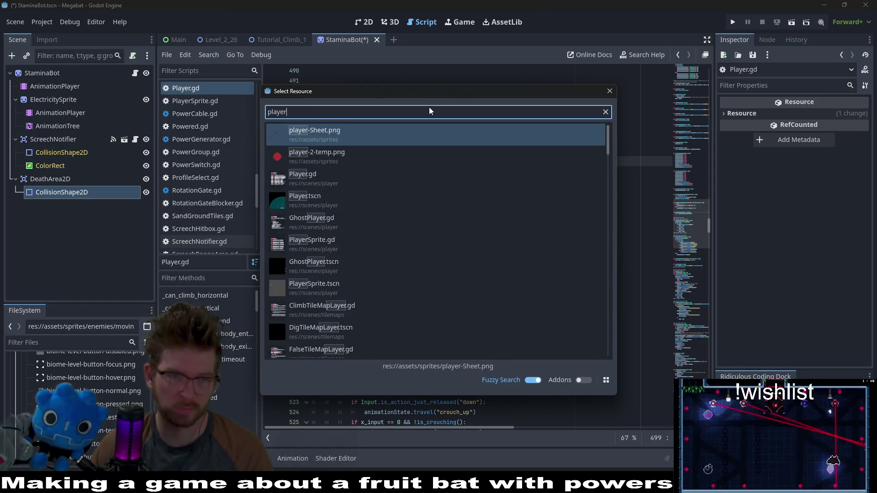
key("Down")
key("Return")
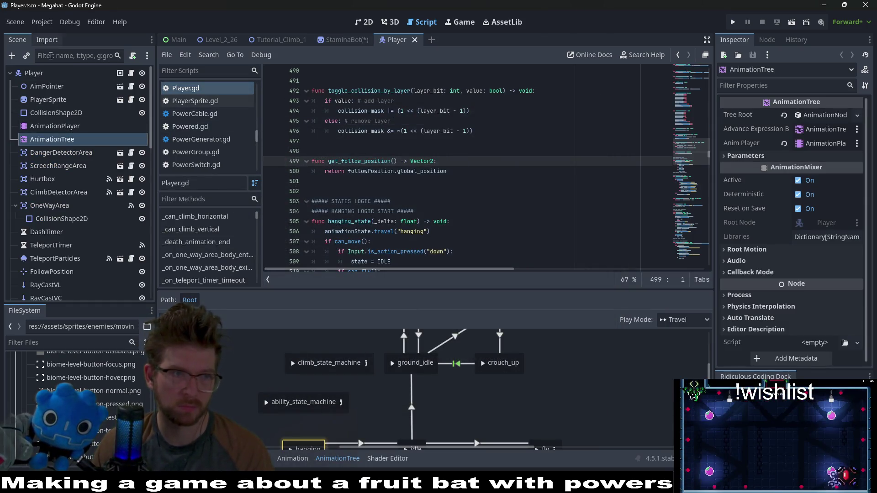
scroll(69, 205, "down", 3)
left_click(51, 213)
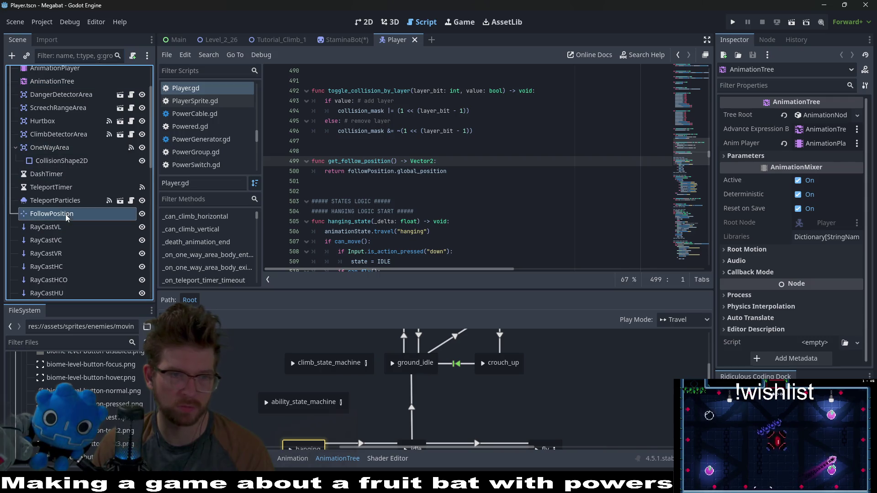
left_click(362, 26)
scroll(452, 230, "up", 7)
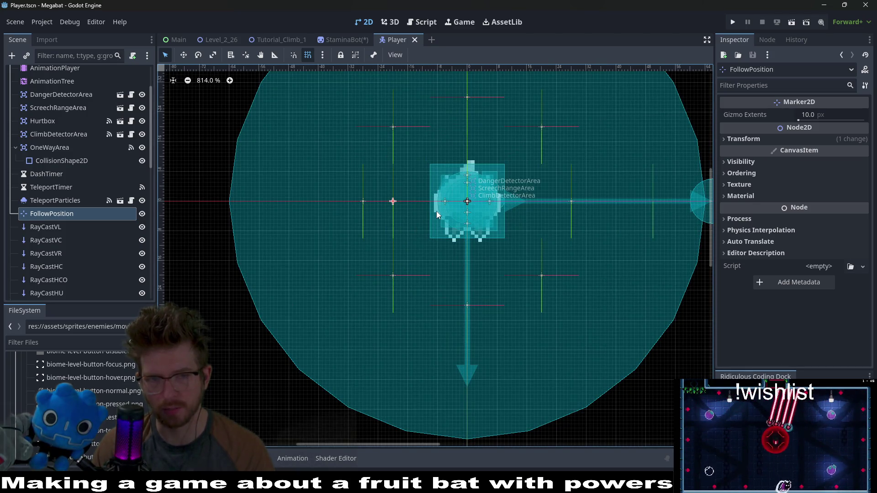
scroll(437, 211, "down", 2)
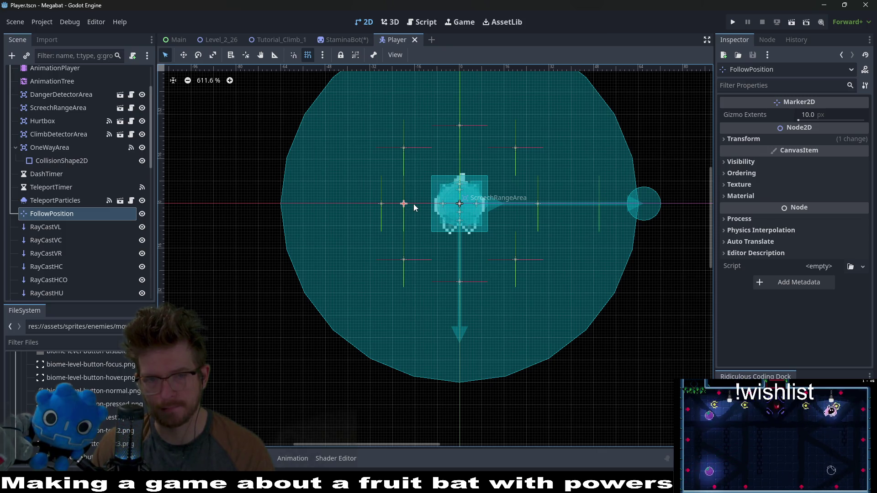
left_click(337, 40)
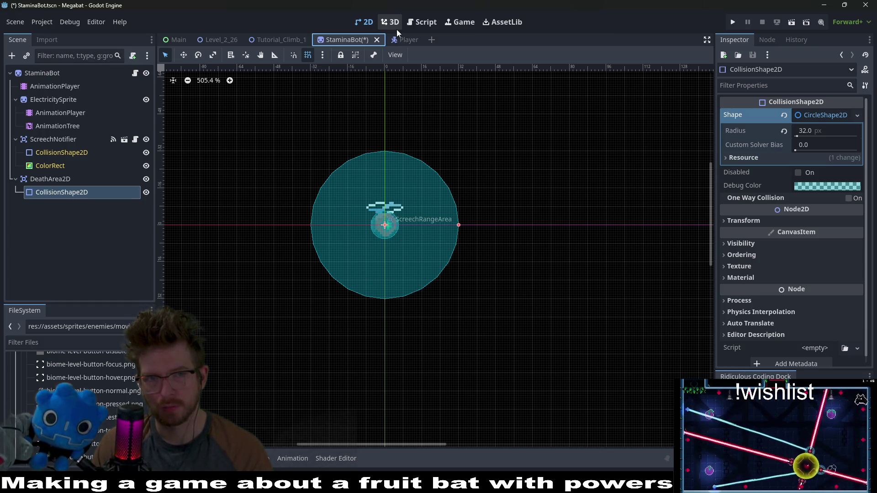
- Put DeathArea2D on collision layer 4 only, clearing layer 1 and mask 1
left_click(394, 23)
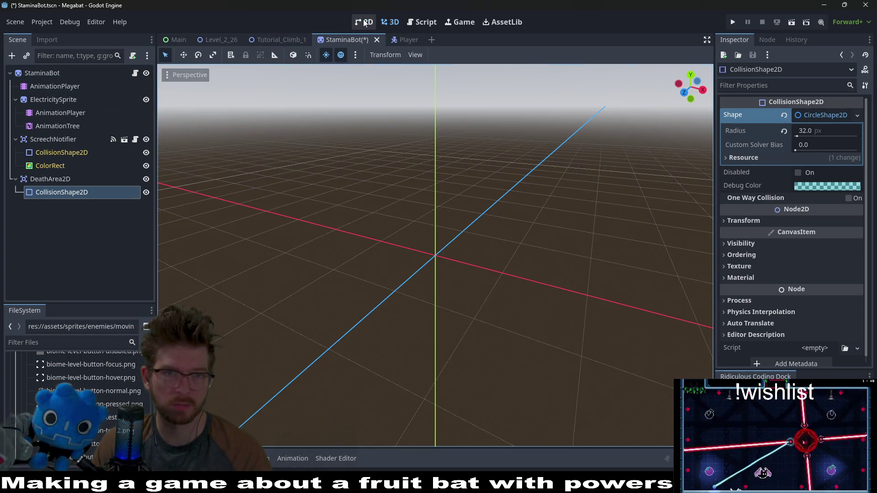
left_click(374, 22)
left_click(135, 74)
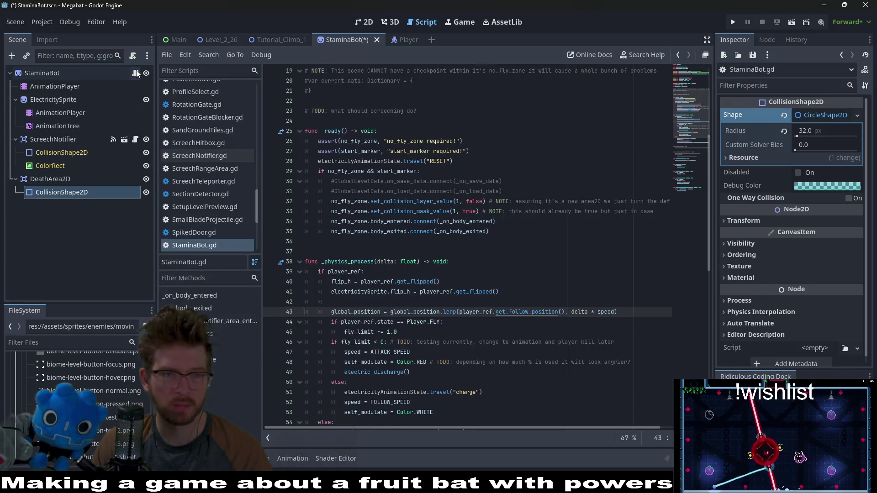
left_click(61, 179)
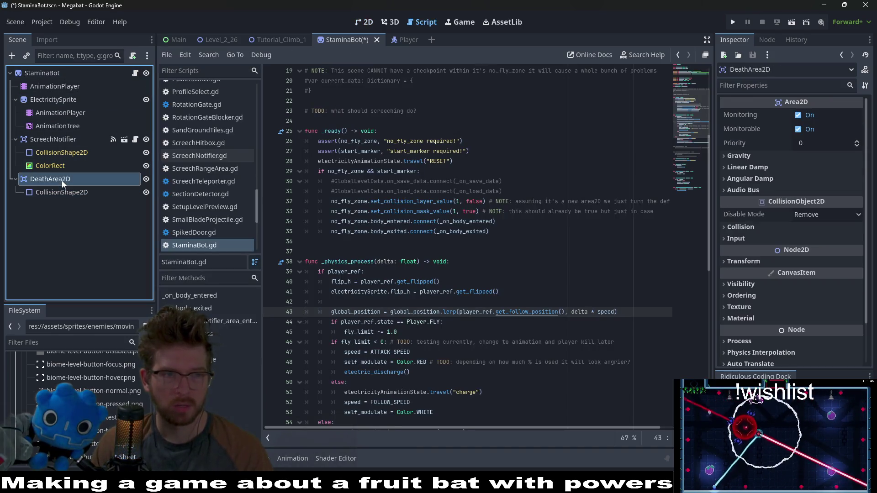
left_click(752, 227)
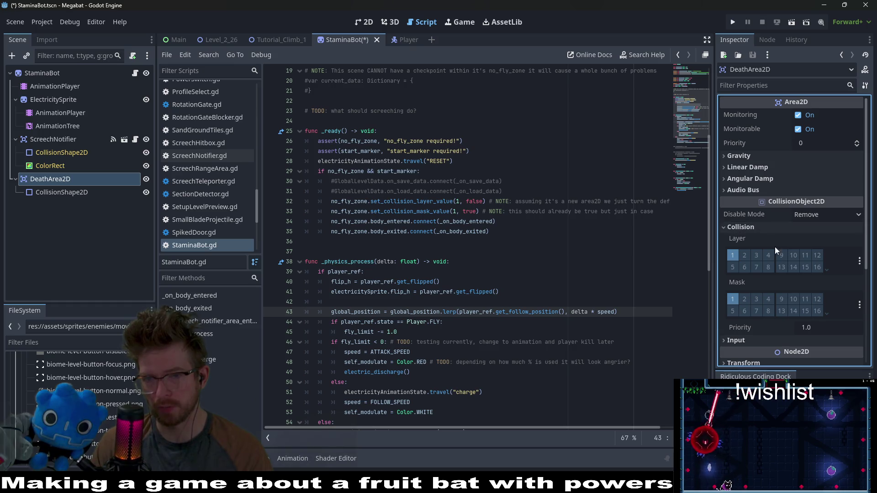
left_click(733, 300)
left_click(733, 257)
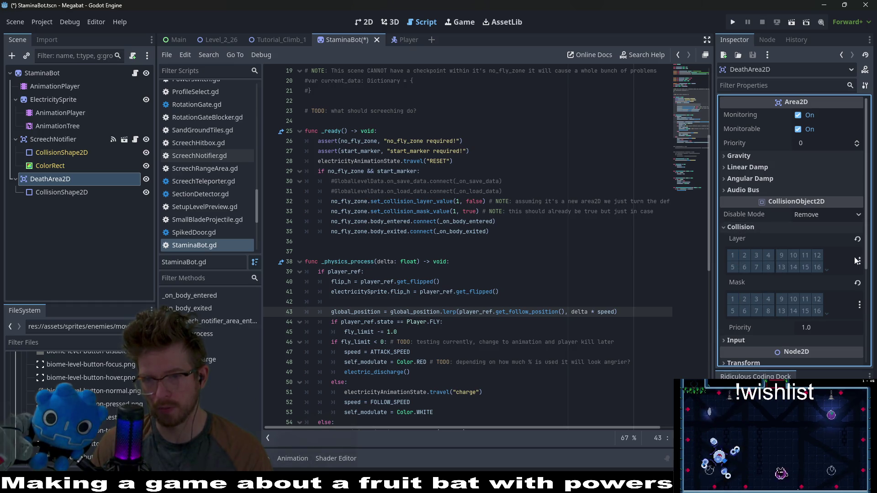
left_click(770, 256)
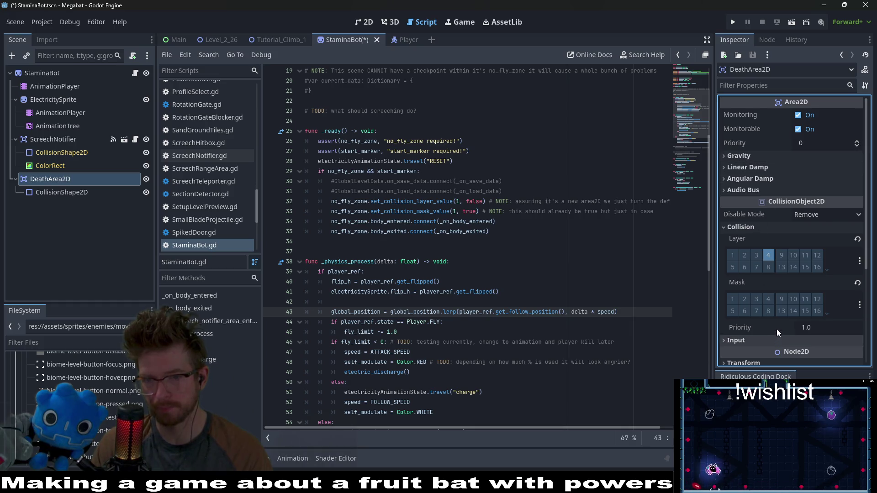
- Set DeathArea2D's CollisionShape2D to Disabled
scroll(777, 329, "down", 4)
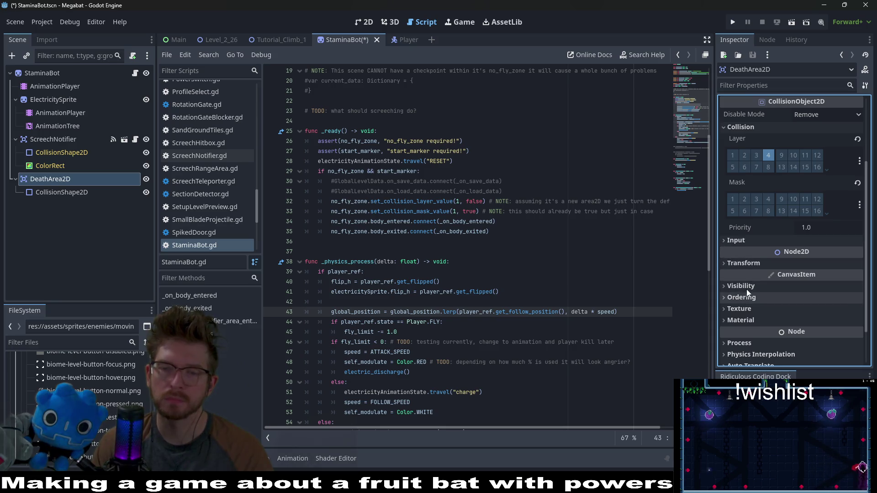
left_click(61, 193)
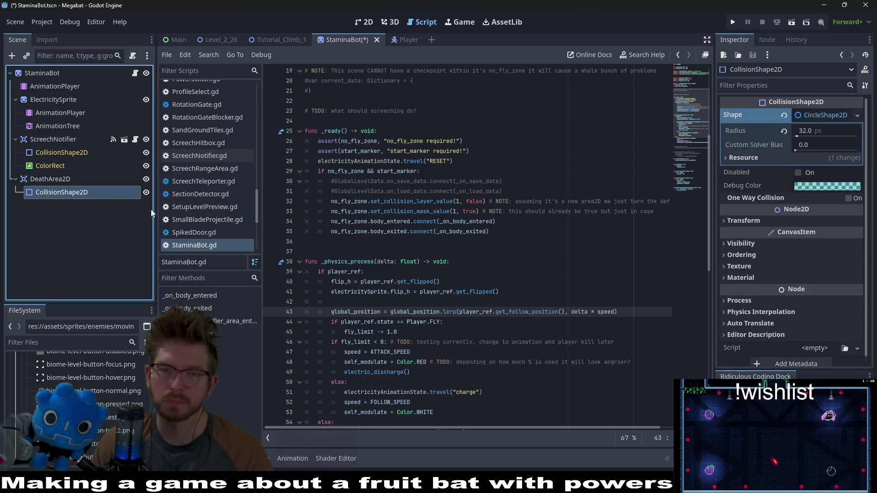
left_click(745, 221)
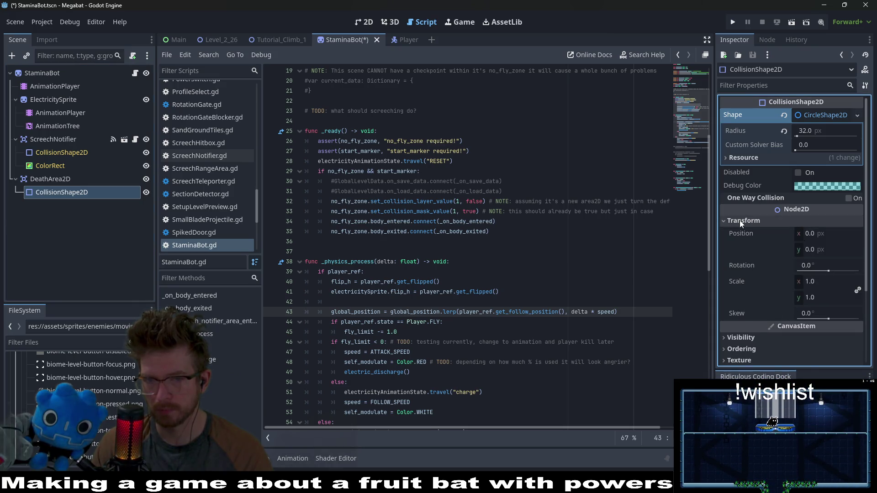
left_click(739, 220)
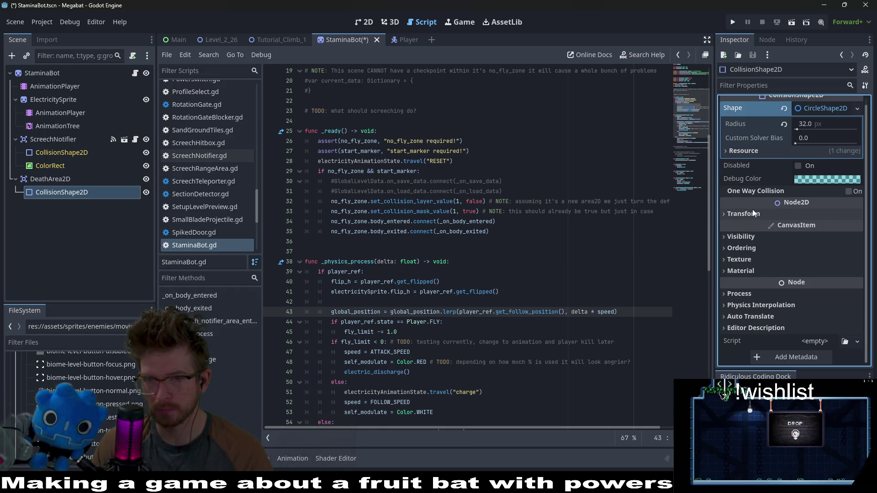
scroll(753, 209, "up", 1)
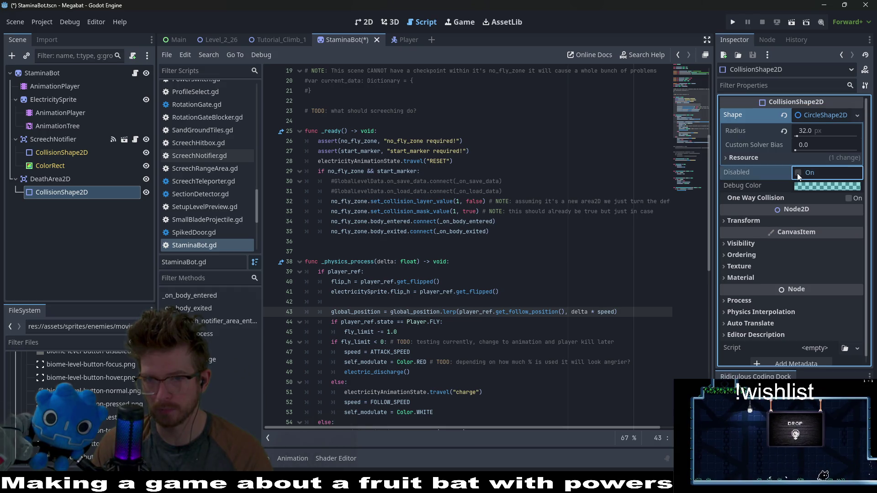
left_click(358, 20)
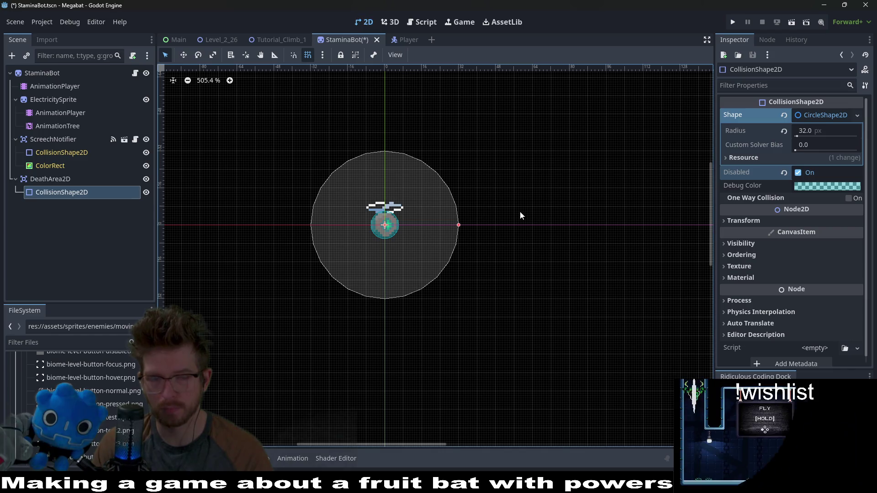
- Save the scene and key the death shape's Disabled property at 0 in RESET
key("ctrl+s")
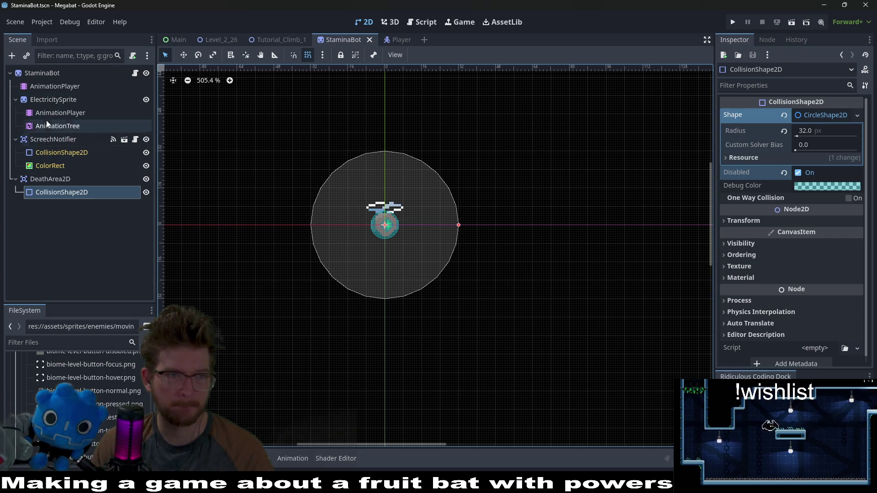
left_click(56, 112)
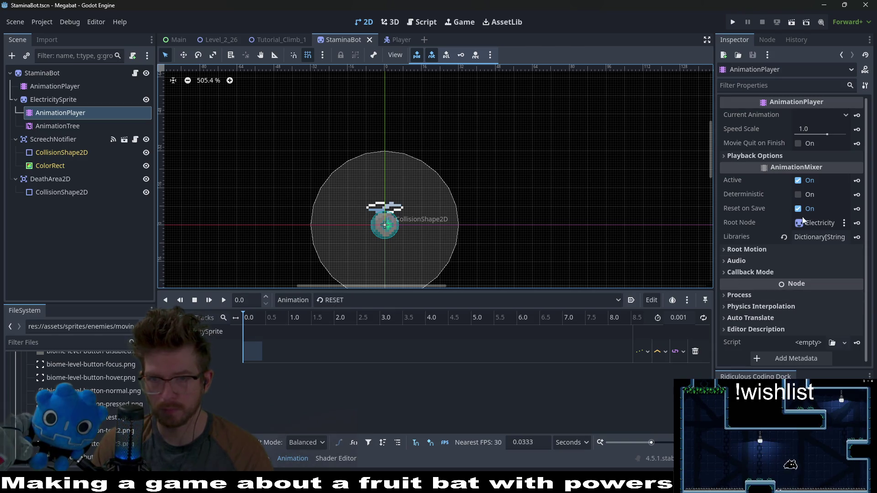
left_click(62, 192)
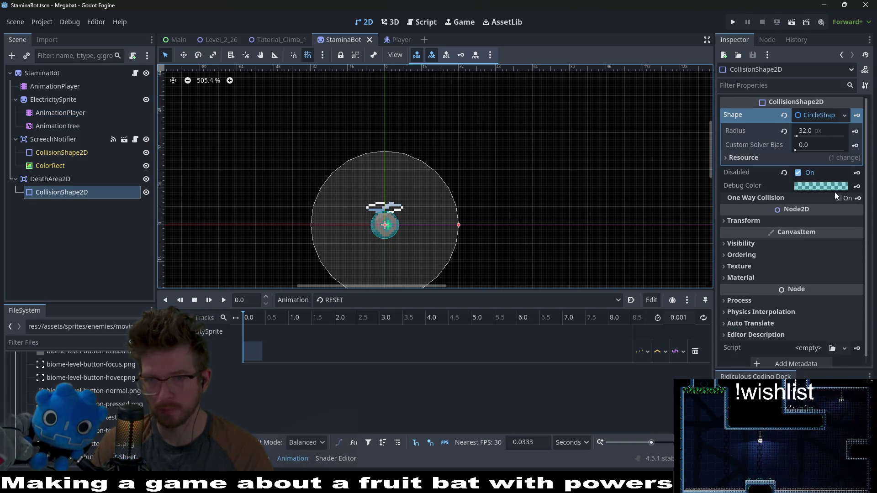
left_click(857, 173)
left_click(398, 272)
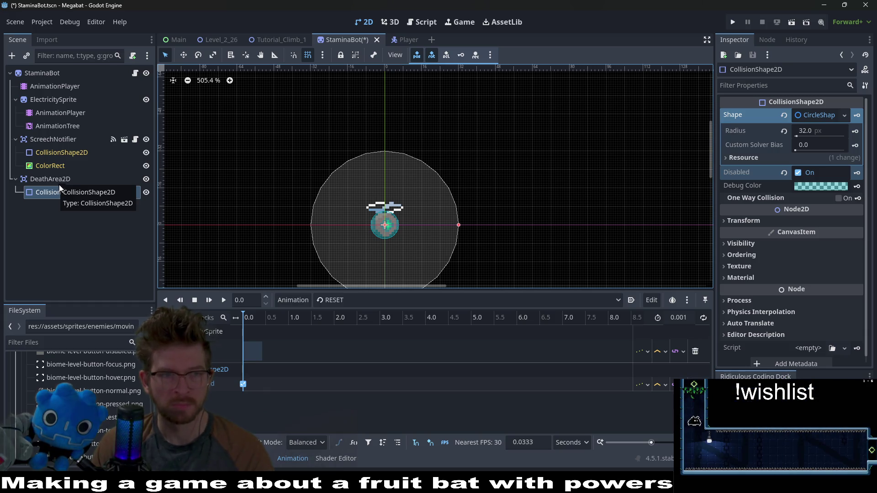
- Key the death shape's Disabled property at 0 in the charge animation, then bring up discharge
left_click(51, 102)
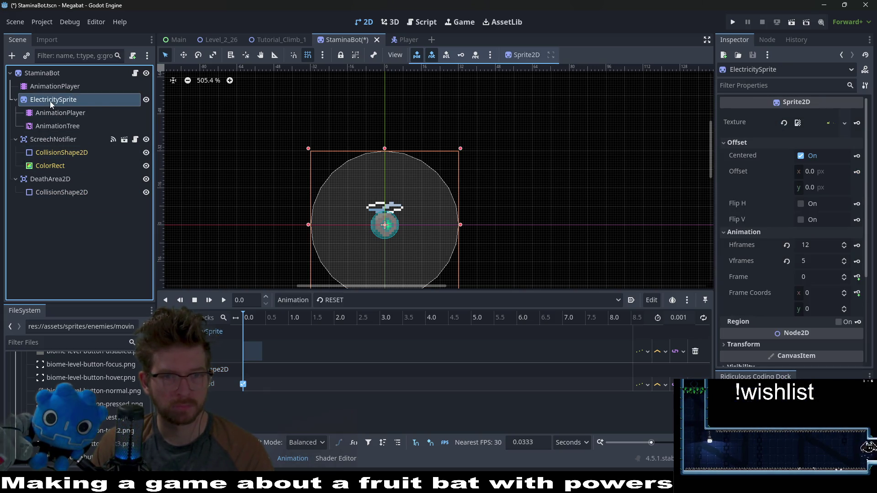
left_click(70, 114)
left_click(350, 300)
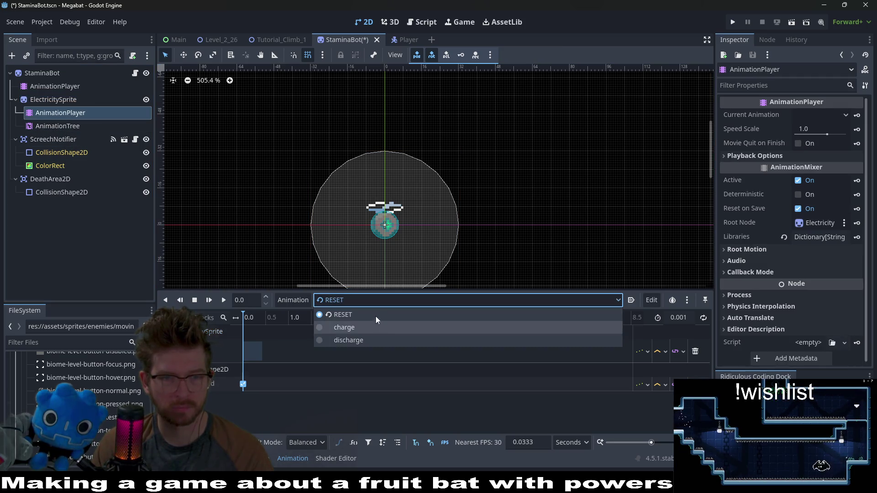
left_click(353, 329)
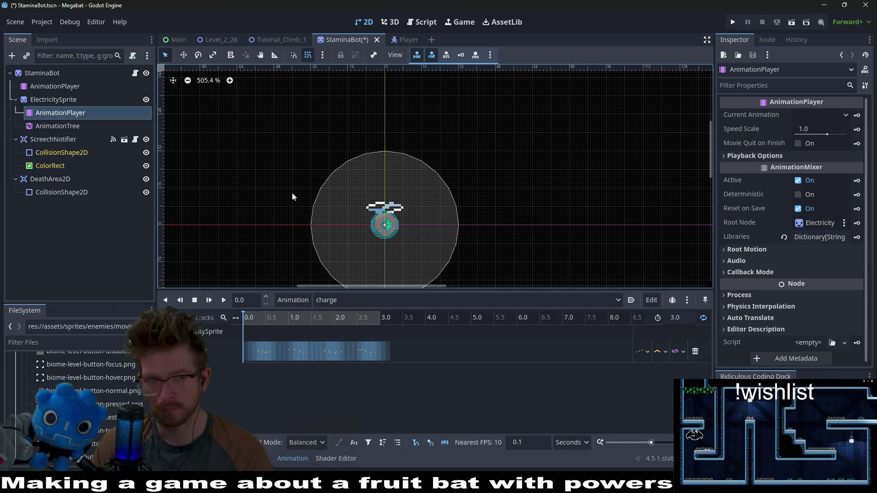
left_click(62, 192)
left_click(857, 176)
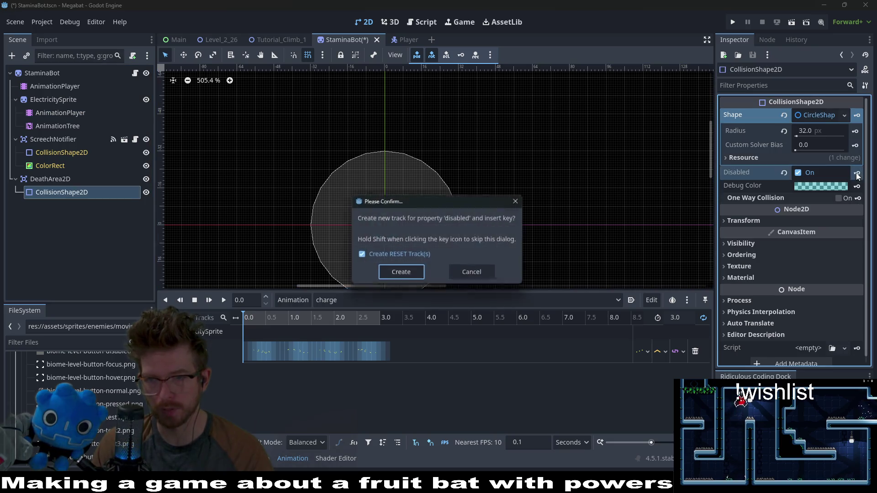
left_click(403, 275)
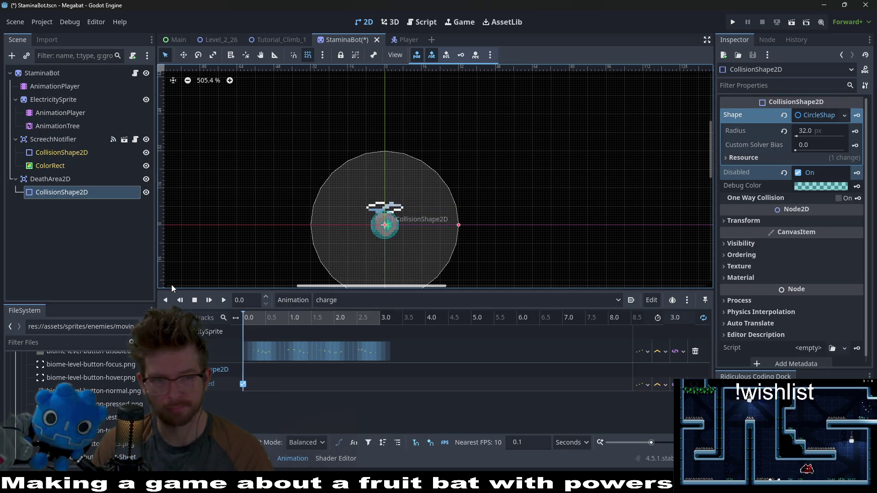
left_click(351, 303)
left_click(344, 340)
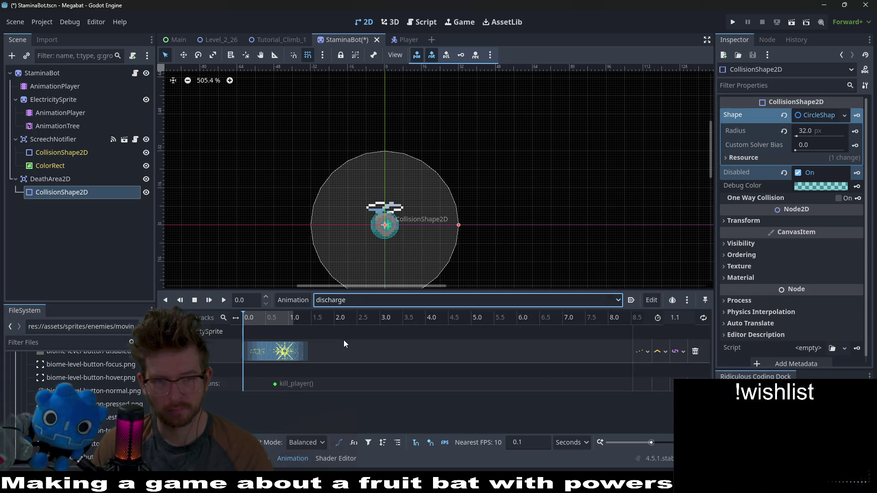
- Key the death shape's Disabled property as on at 0.7 s in the discharge animation
scroll(289, 371, "up", 5)
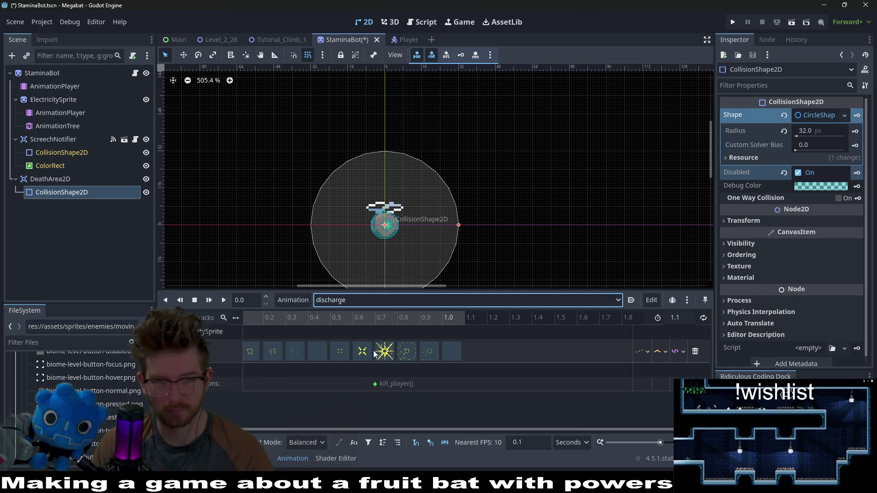
left_click(377, 317)
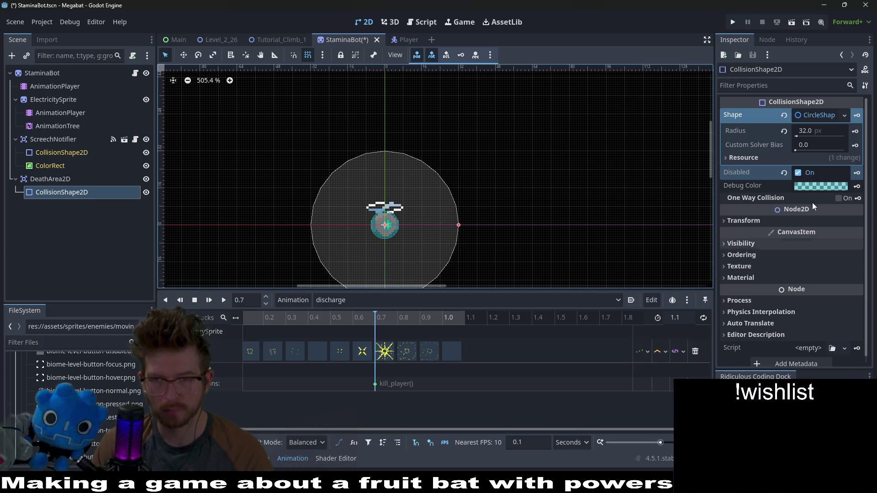
left_click(797, 173)
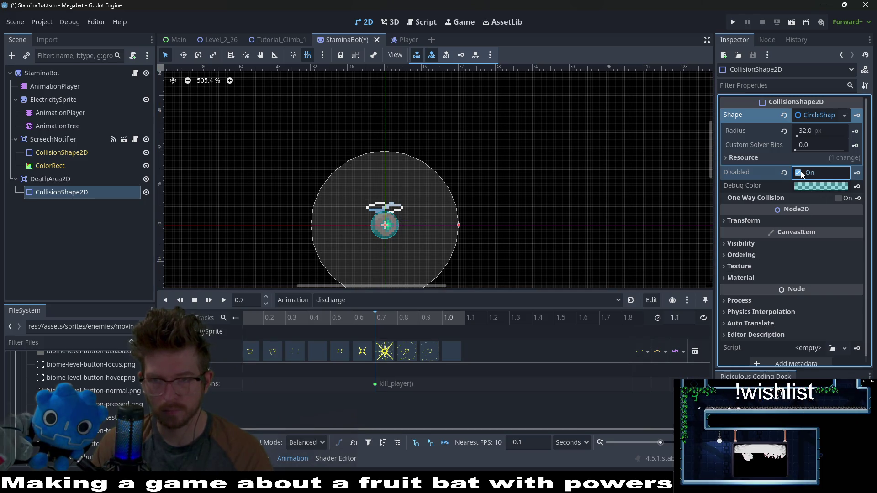
left_click(857, 172)
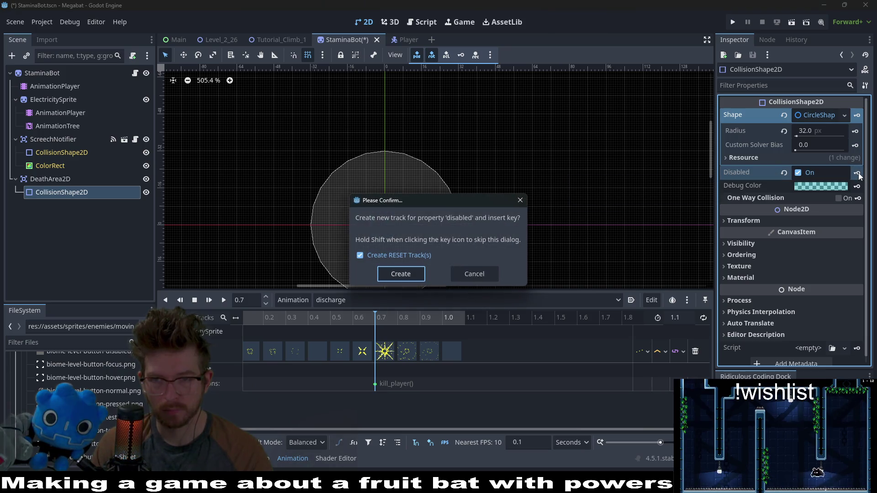
left_click(408, 273)
left_click(374, 412)
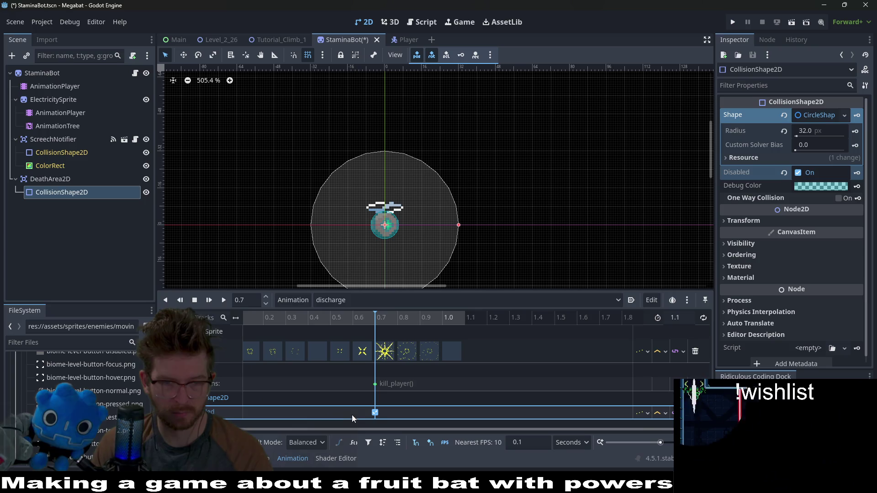
left_click(374, 413)
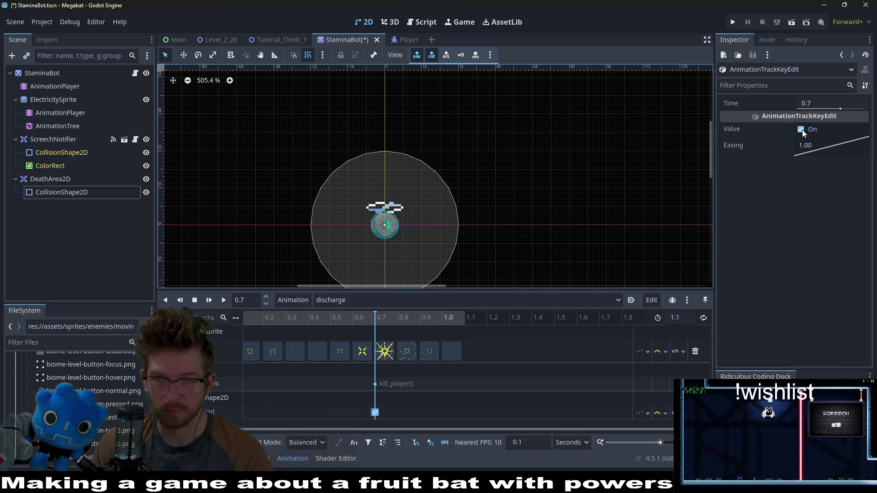
left_click(461, 418)
- Save the StaminaBot scene and check the kill_player() call key at 0.7 s
key("ctrl+s")
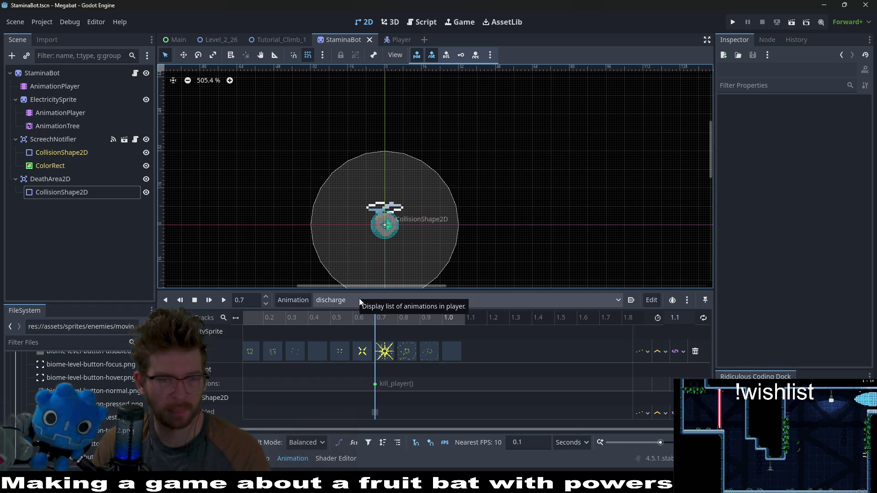
left_click(377, 384)
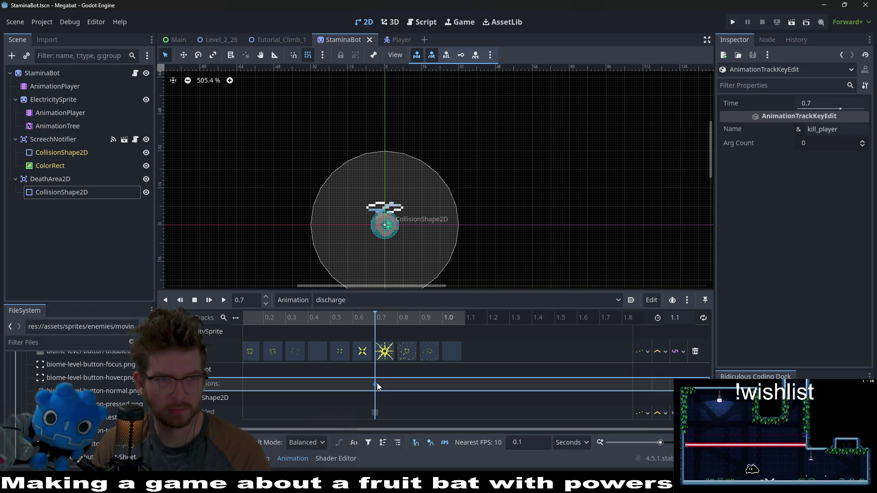
left_click(134, 74)
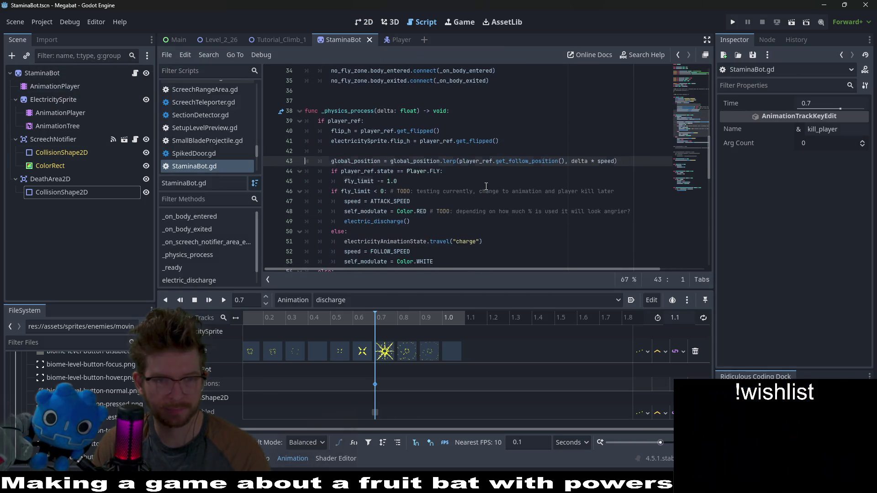
- Find kill_player in StaminaBot.gd, comment out its body and replace it with pass
key("ctrl+f")
type("kill_player")
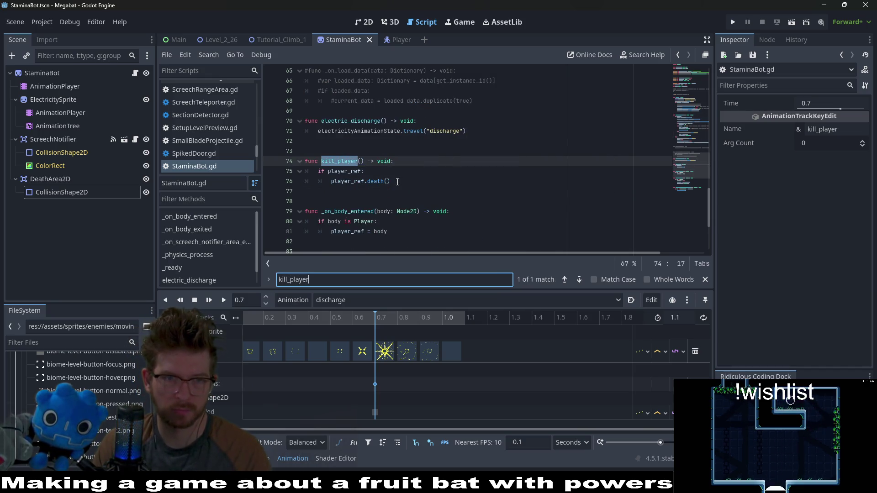
left_click_drag(397, 181, 281, 174)
key("ctrl+x")
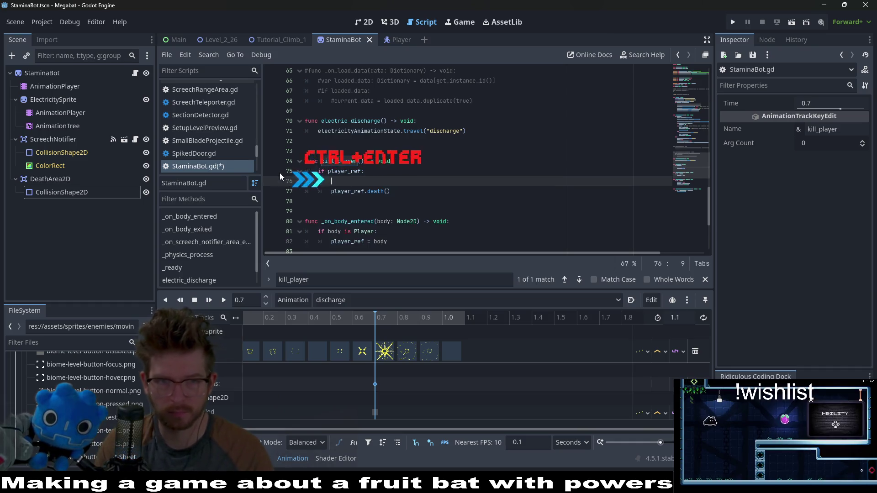
key("ctrl+z")
key("ctrl+k")
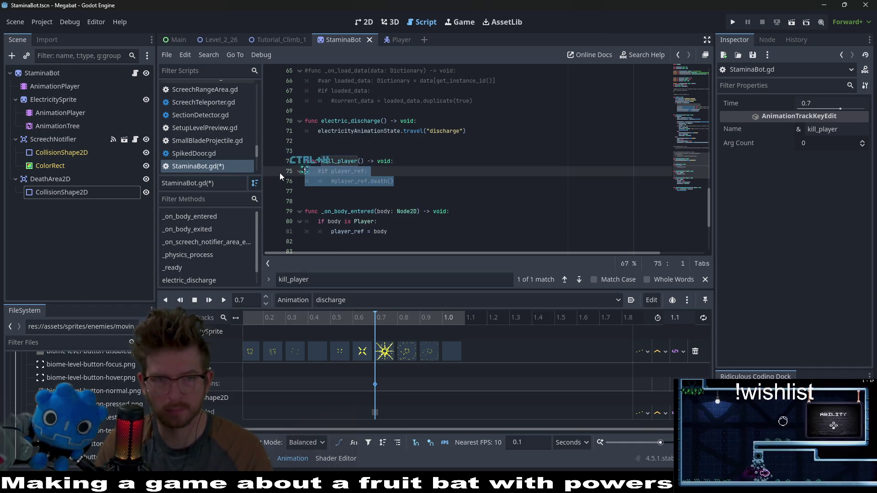
key("Down")
key("Down")
key("Return")
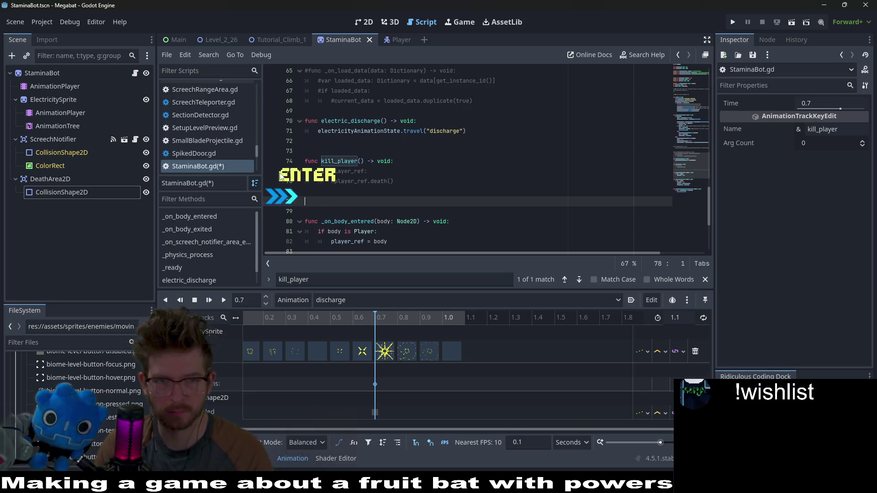
key("BackSpace")
key("Tab")
type("pass")
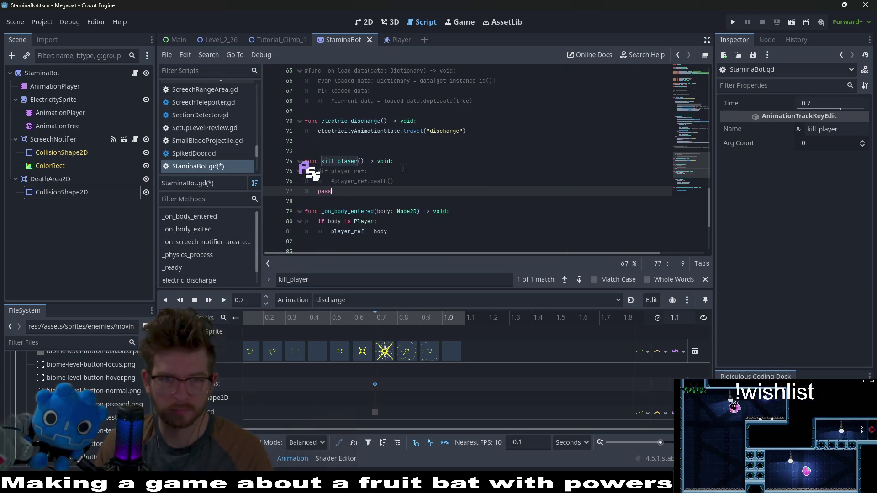
key("Up")
key("Up")
key("Up")
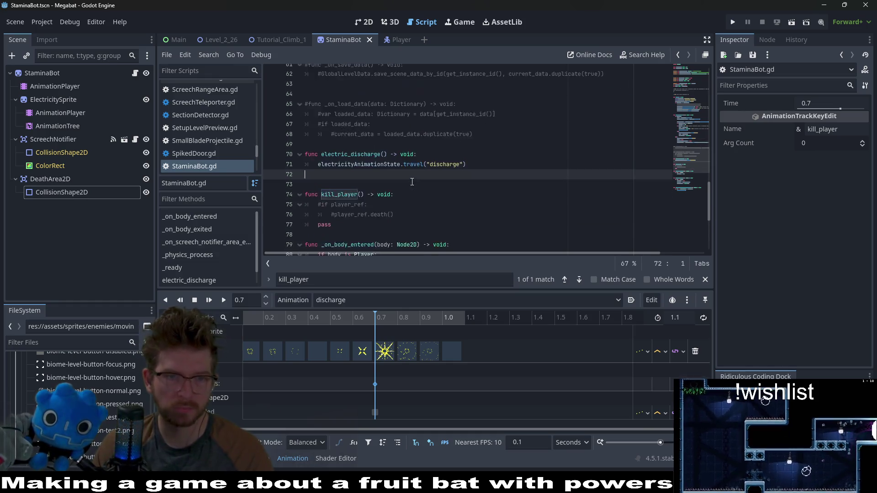
left_click(354, 202)
key("Return")
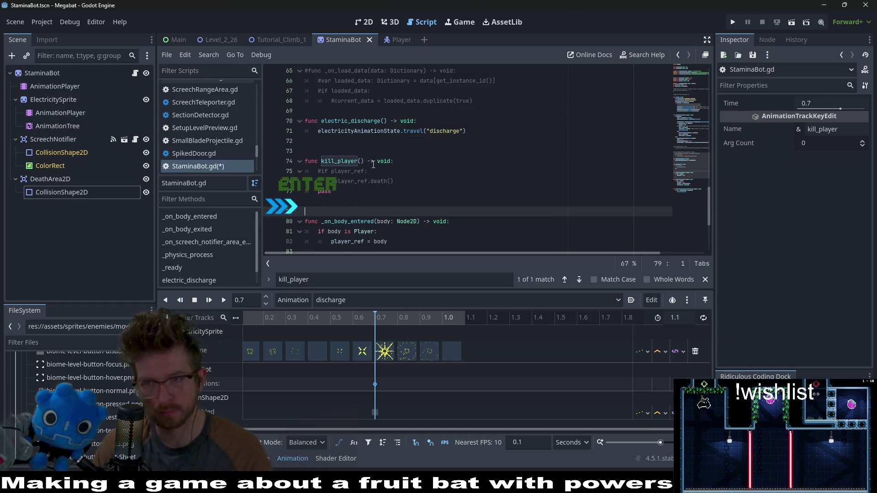
- Review where electricityAnimationState and player_ref are used in the script
scroll(405, 150, "up", 2)
scroll(467, 190, "up", 3)
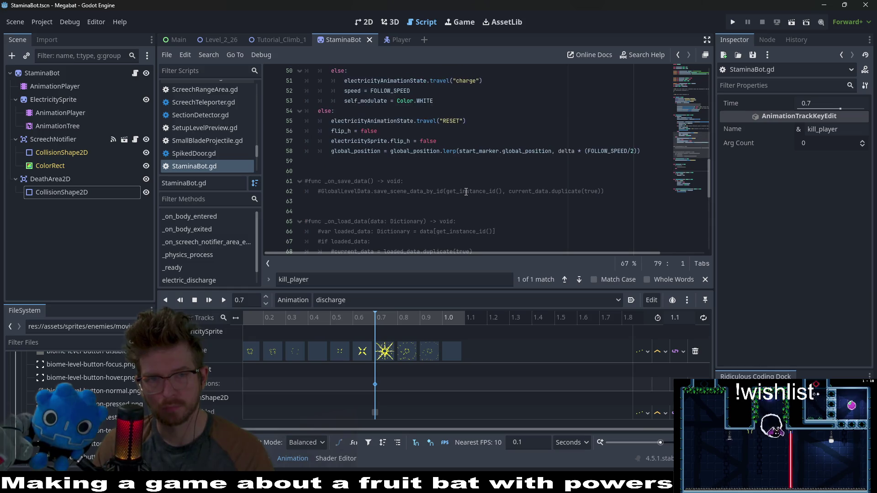
scroll(467, 191, "up", 3)
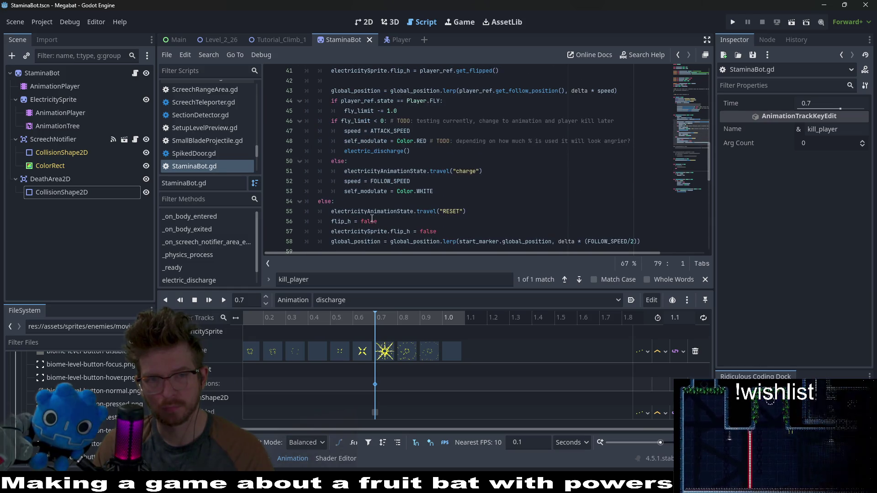
double_click(385, 210)
double_click(404, 172)
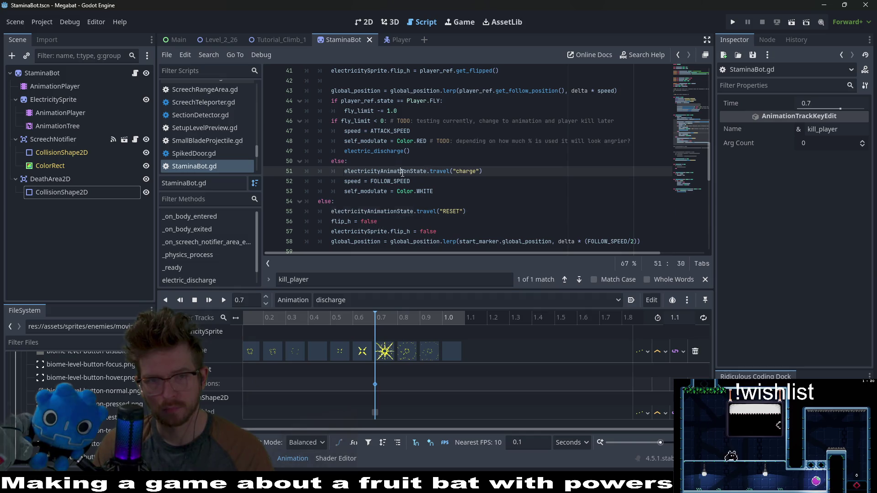
mouse_move(406, 185)
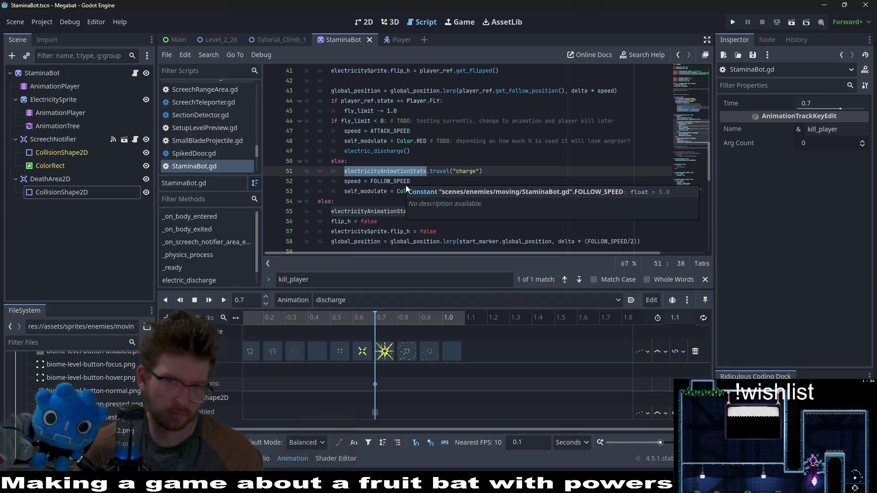
left_click(539, 141)
scroll(513, 163, "up", 3)
left_click(451, 161)
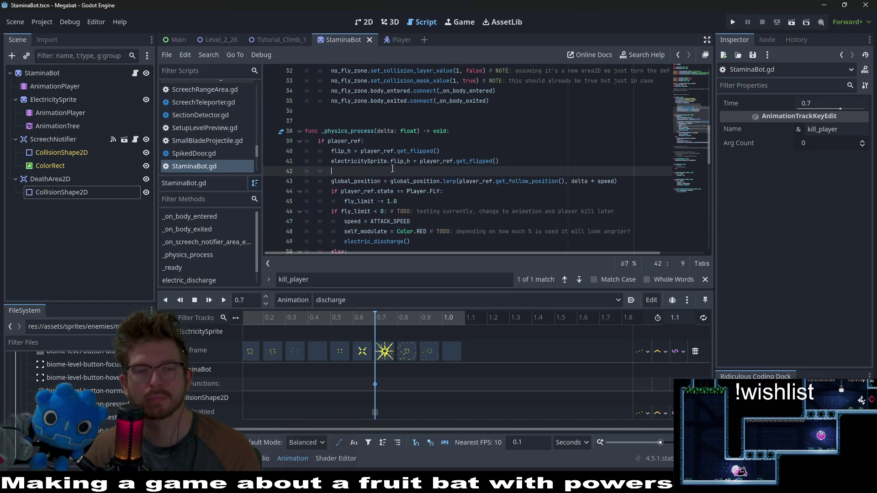
double_click(451, 160)
scroll(529, 172, "up", 2)
scroll(529, 171, "up", 1)
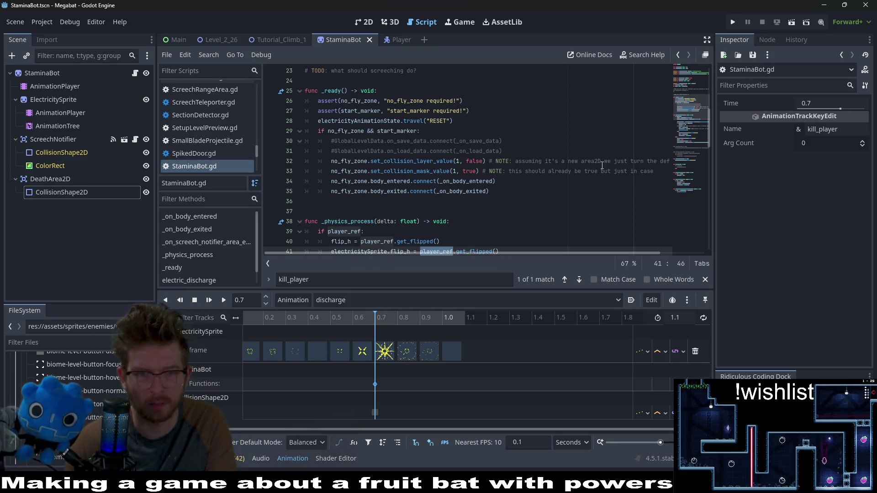
- Key the death shape's Disabled property at 0.9 s in discharge and save
left_click(418, 317)
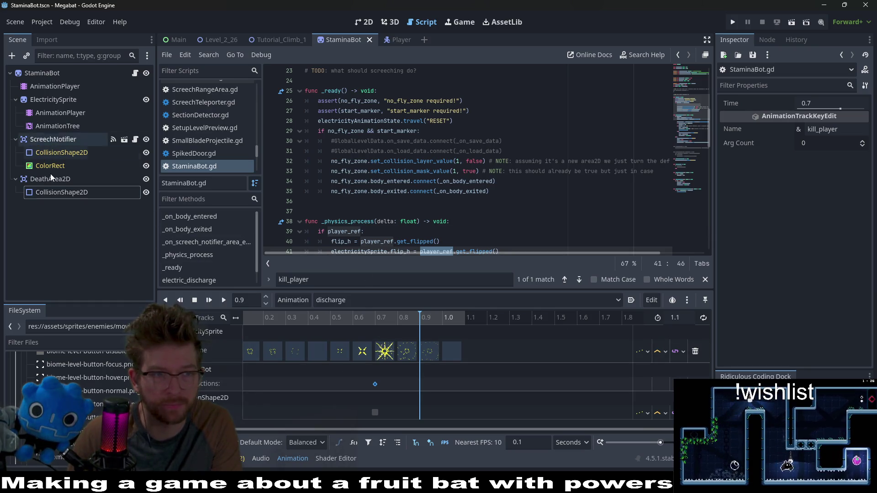
left_click(67, 192)
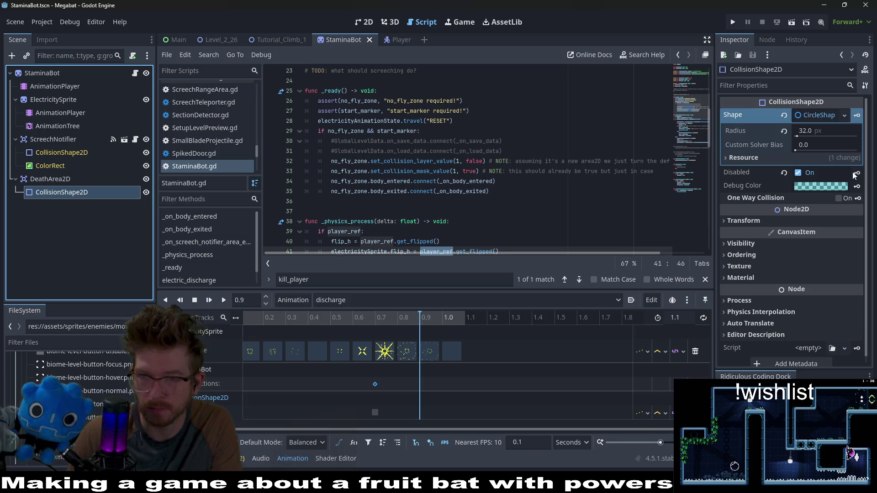
left_click(856, 174)
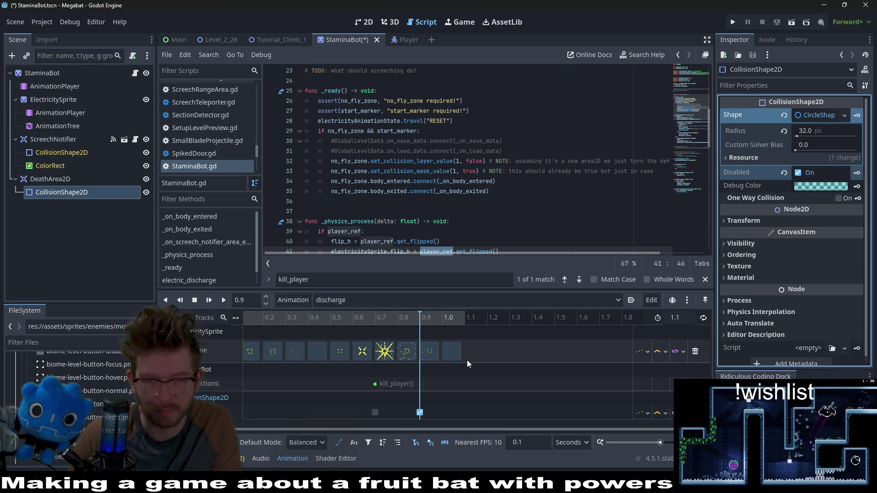
key("ctrl+s")
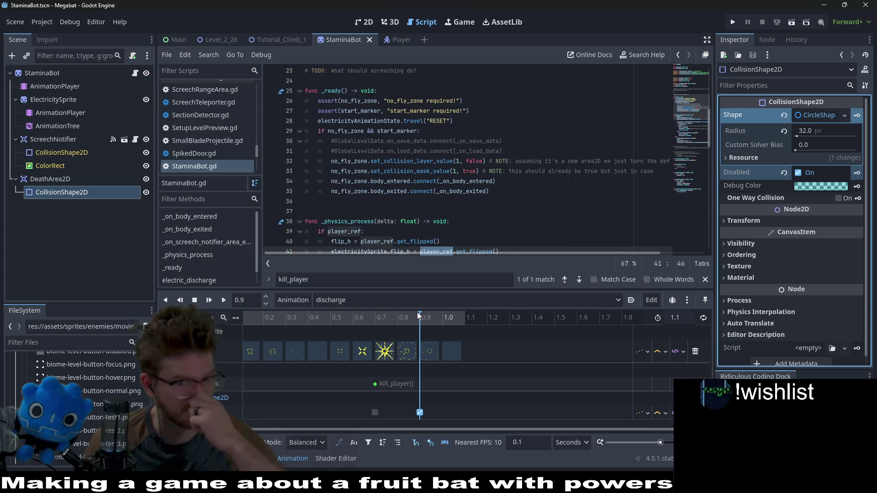
- Review the fly_limit check in StaminaBot.gd, then switch to the Tutorial_Climb_1 scene in 2D
scroll(474, 168, "down", 4)
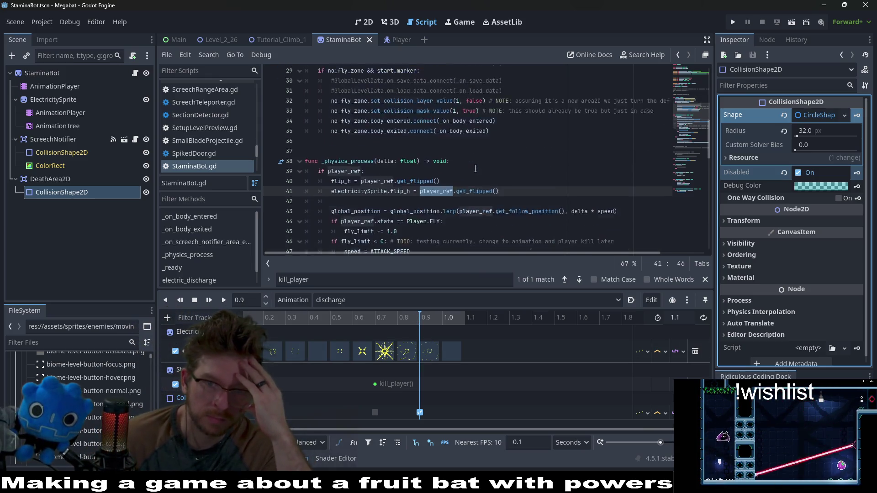
left_click(489, 181)
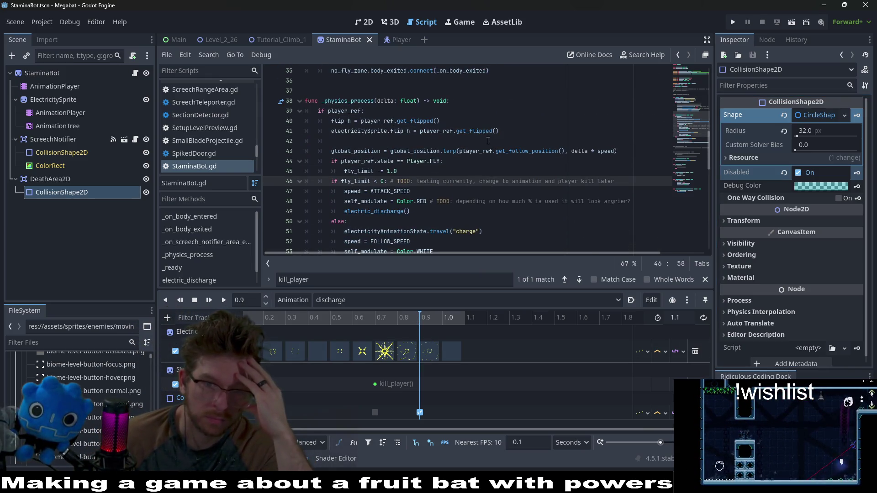
scroll(489, 104, "down", 8)
scroll(488, 140, "up", 8)
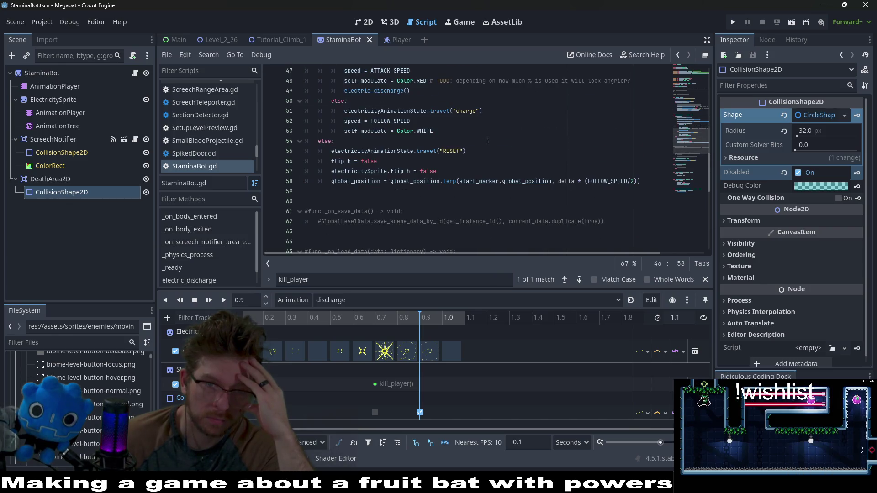
scroll(489, 144, "down", 8)
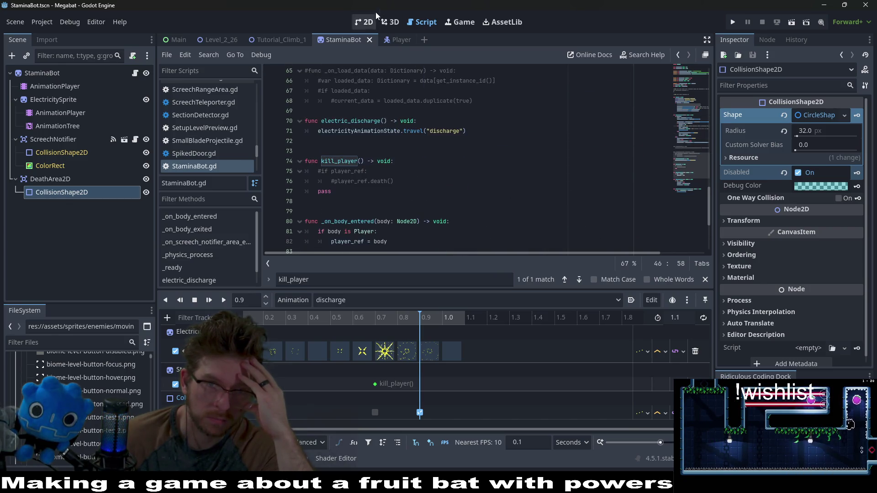
left_click(365, 22)
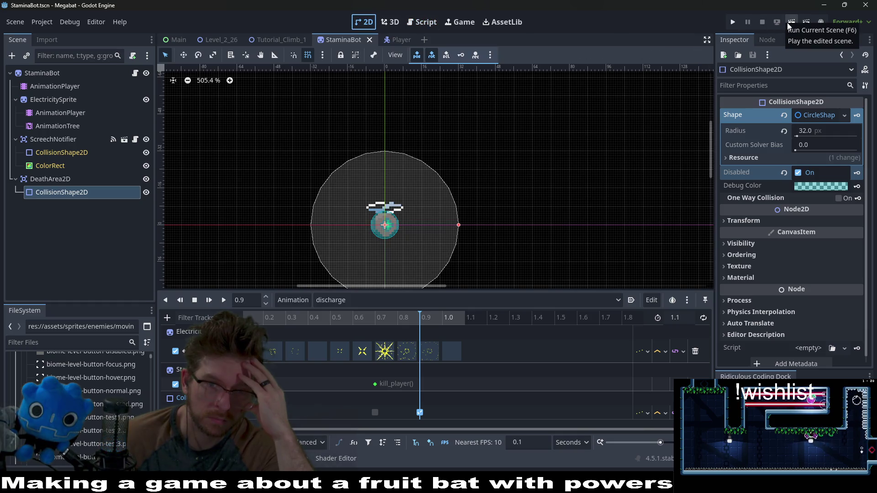
left_click(272, 40)
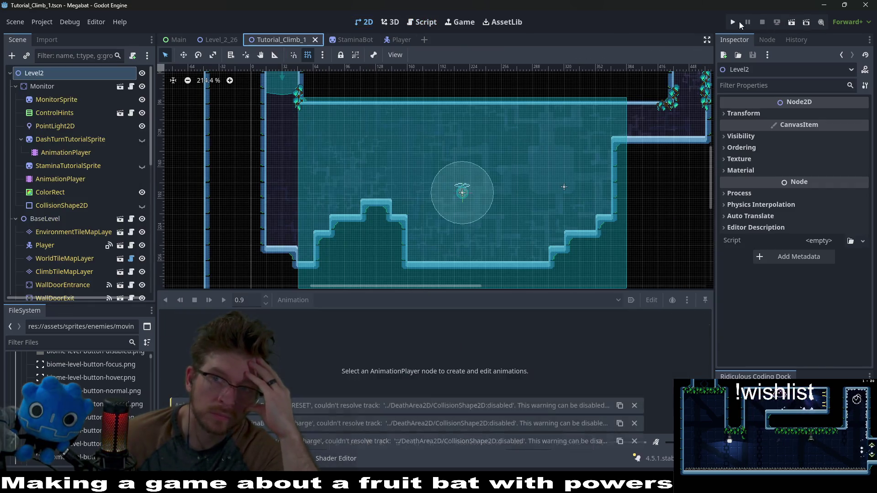
- Run Tutorial_Climb_1 to test the bot, close the game, and return to StaminaBot
left_click(791, 22)
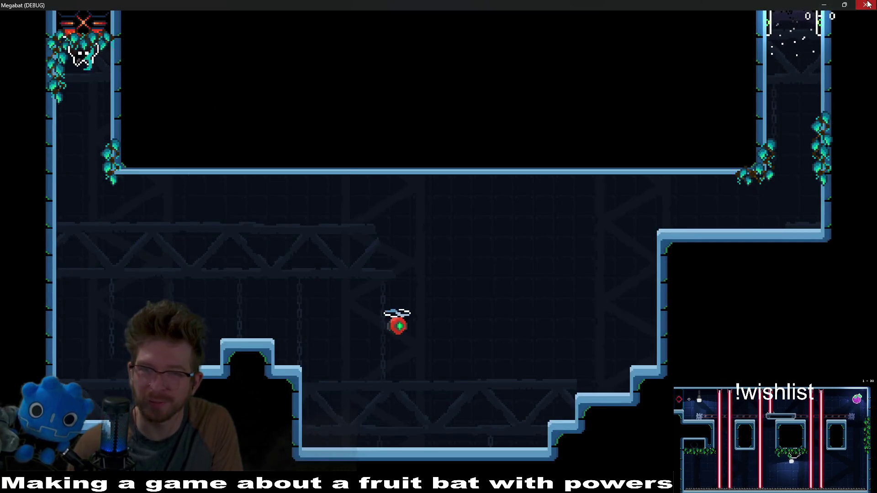
left_click(865, 5)
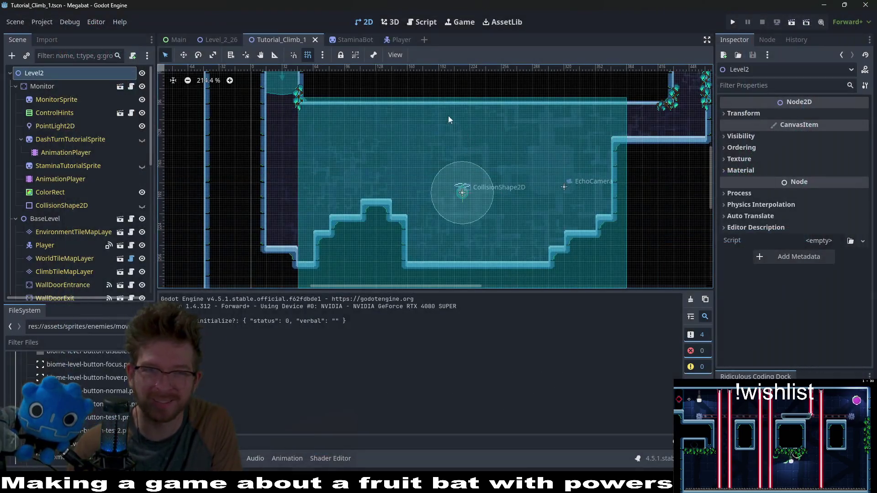
left_click(350, 40)
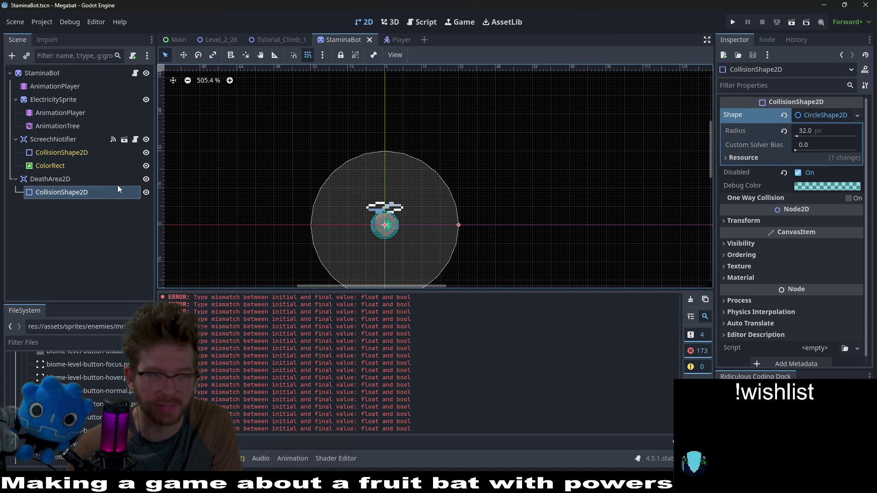
- Deactivate the AnimationTree and show ElectricitySprite's discharge animation
left_click(73, 182)
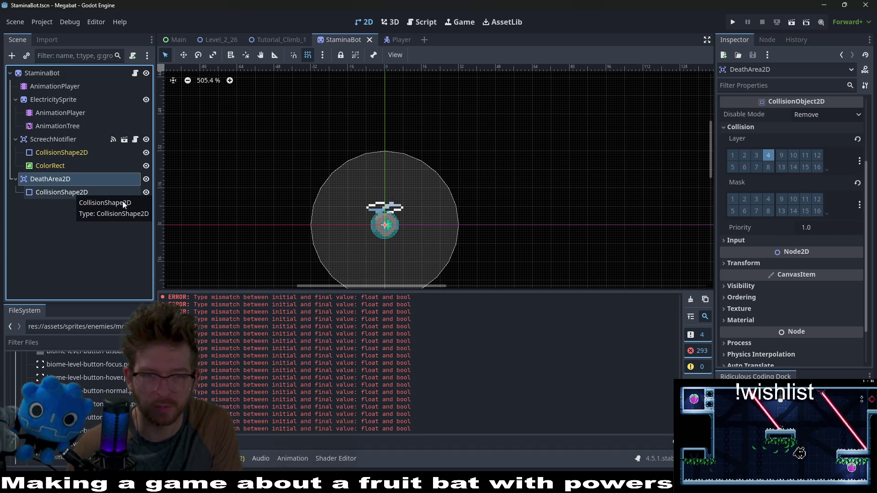
left_click(55, 139)
left_click(87, 126)
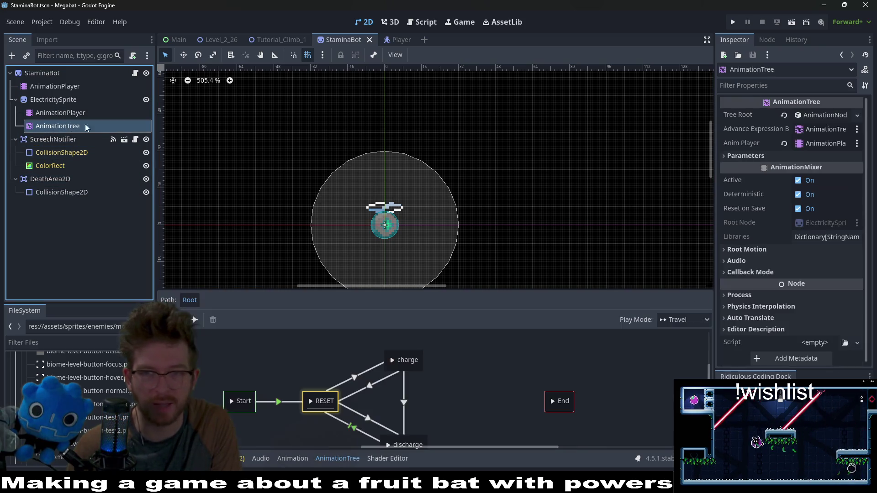
left_click(807, 182)
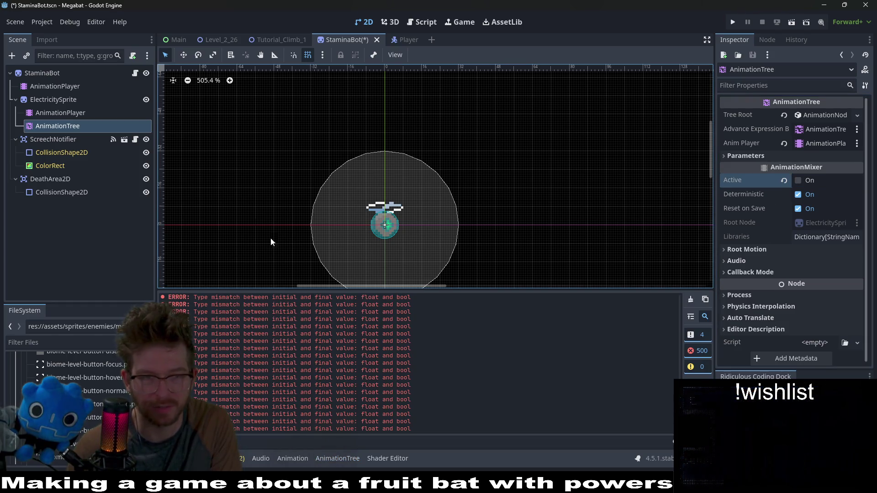
left_click(75, 114)
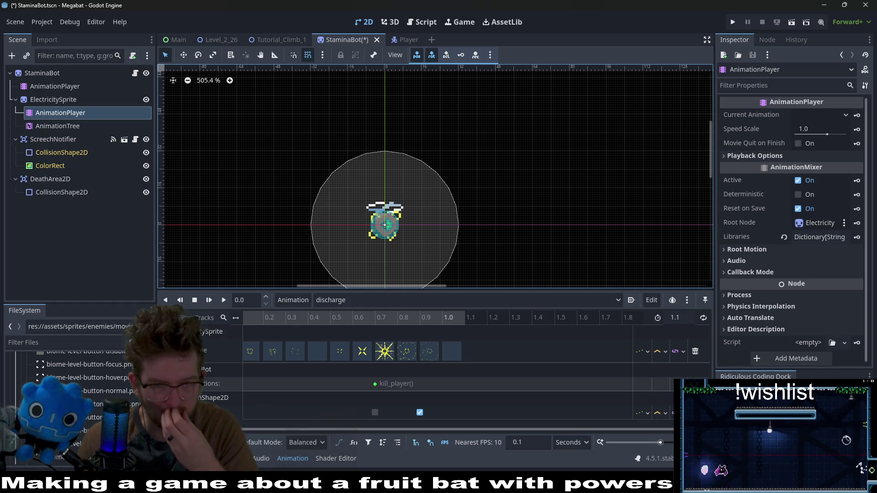
- Undo the rotation and kill_player() tracks, then delete kill_player from StaminaBot.gd and save
key("ctrl+z")
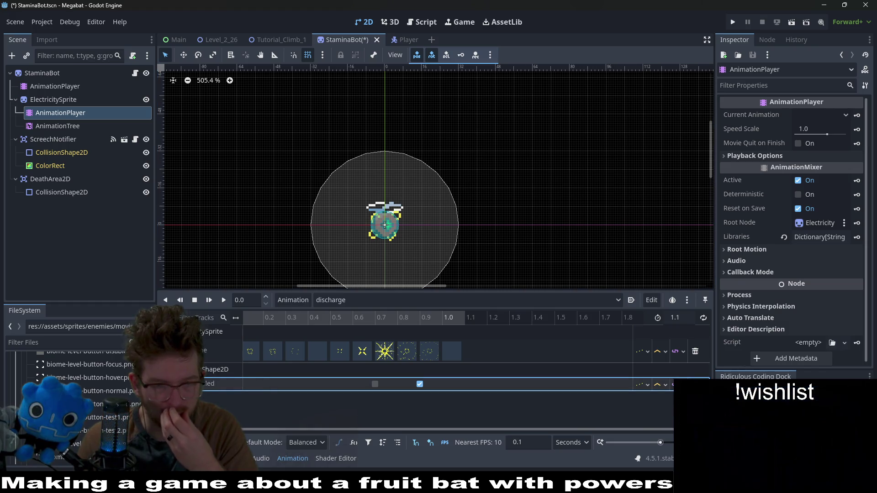
key("ctrl+z")
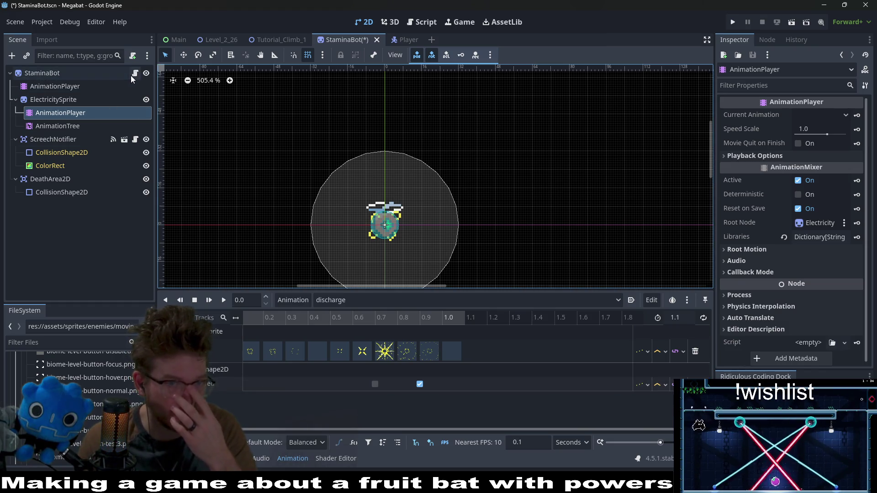
left_click(135, 74)
left_click_drag(377, 201, 377, 152)
key("BackSpace")
key("BackSpace")
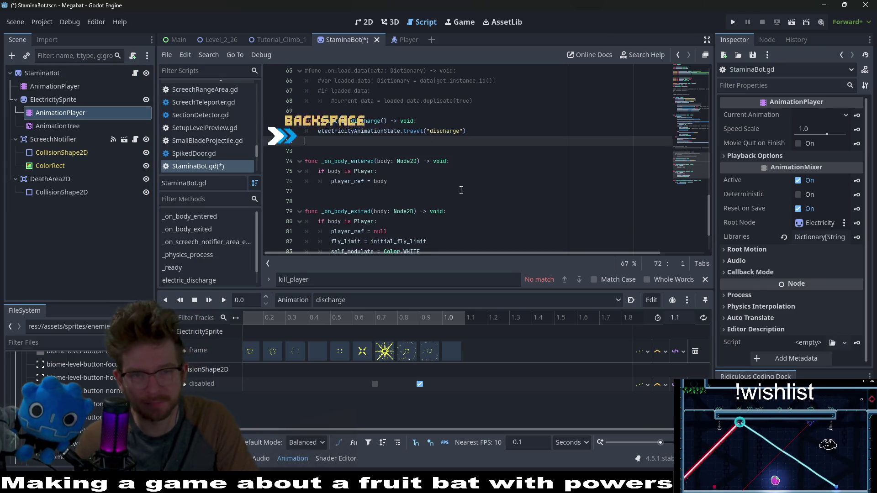
key("ctrl+s")
scroll(457, 188, "up", 5)
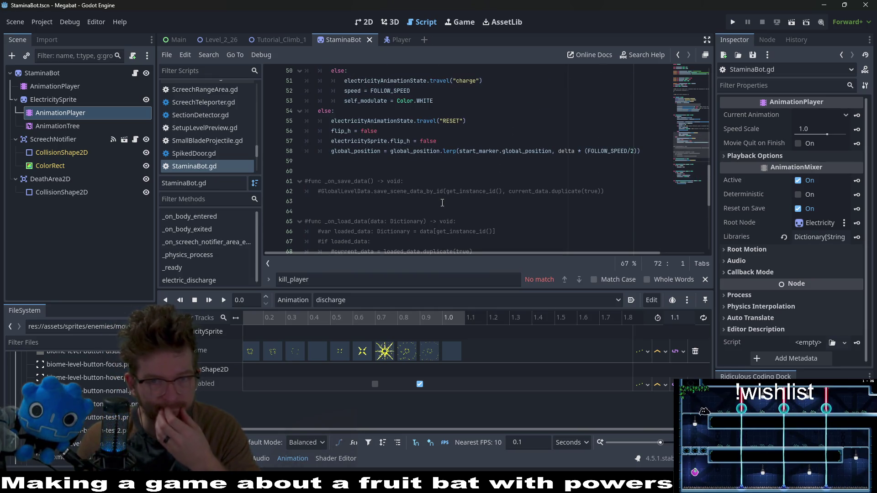
scroll(443, 203, "up", 2)
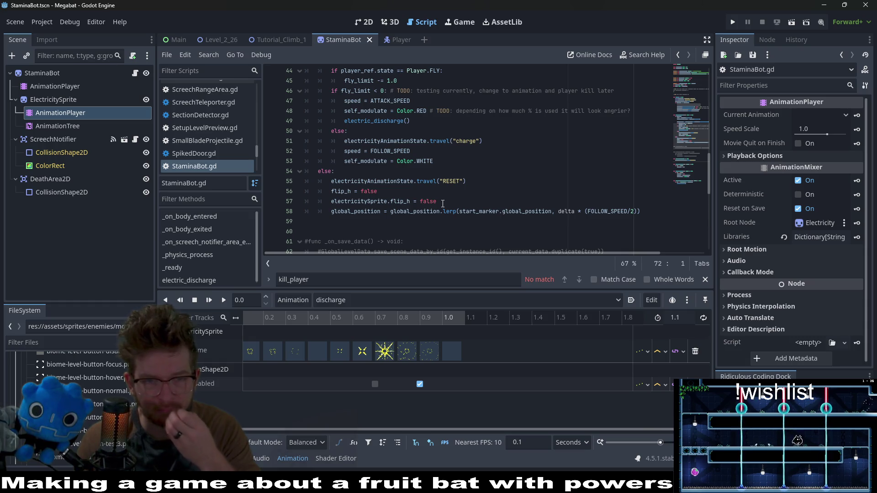
scroll(442, 203, "up", 2)
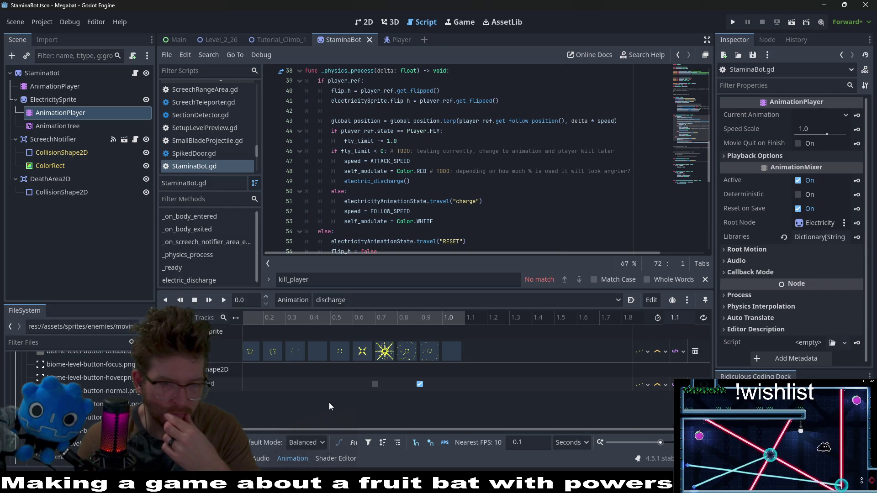
- Shift the discharge animation's disabled keys to 0.8 s and 1.0 s, save, and select DeathArea2D
left_click(375, 384)
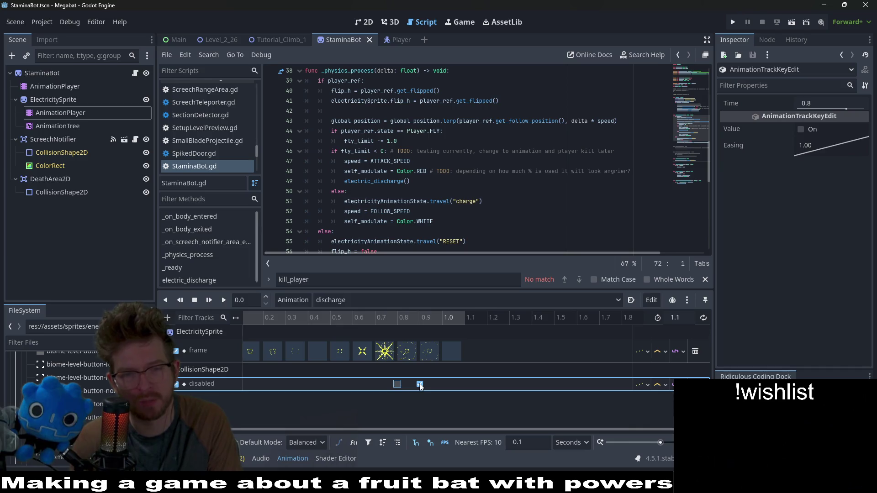
left_click_drag(419, 384, 444, 384)
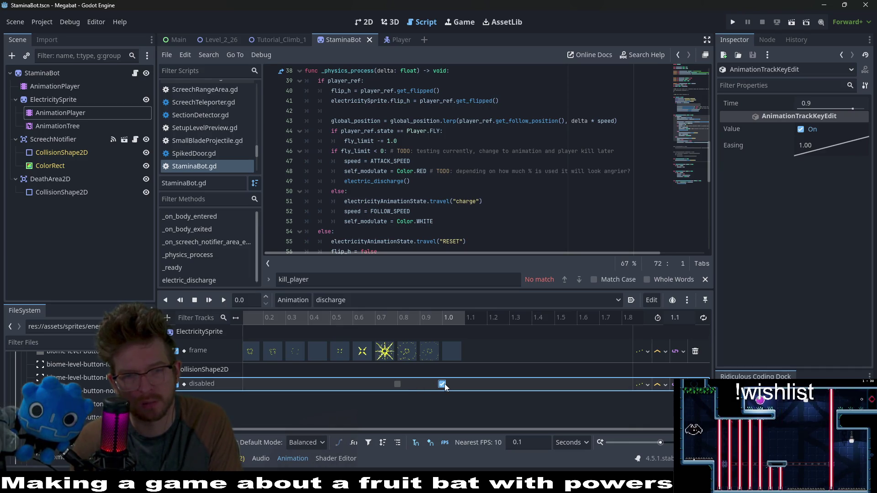
key("ctrl+s")
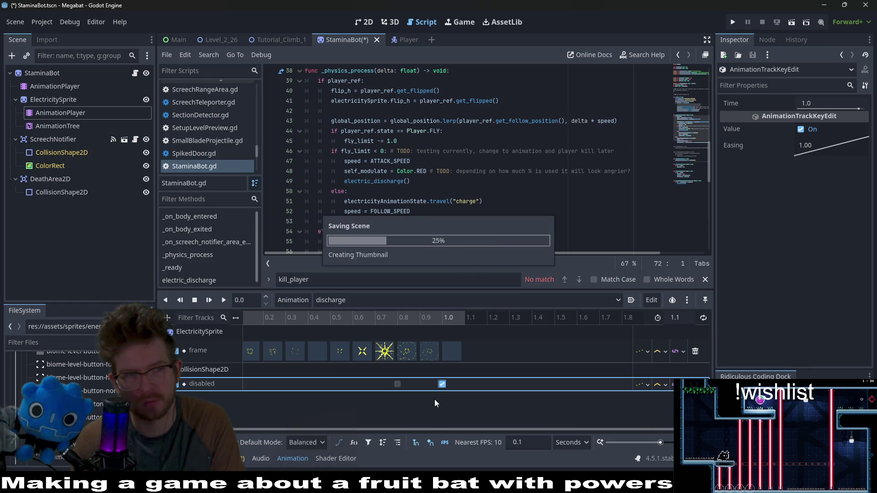
left_click(48, 179)
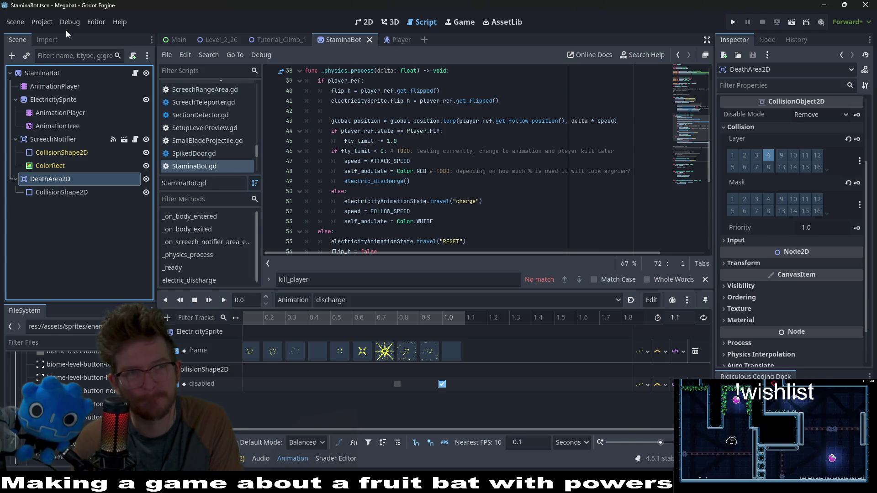
- Enable Debug > Visible Collision Shapes, then select the AnimationTree to show its state graph
left_click(48, 23)
mouse_move(70, 22)
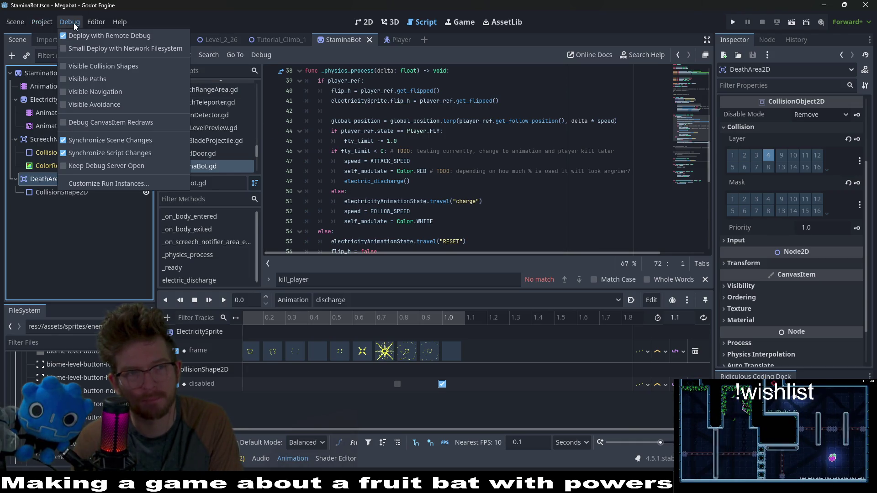
left_click(78, 64)
left_click(531, 426)
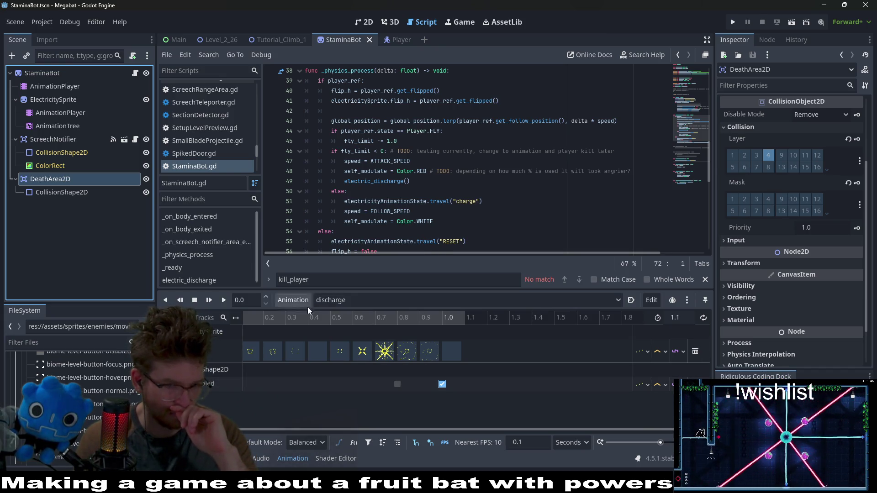
left_click(59, 126)
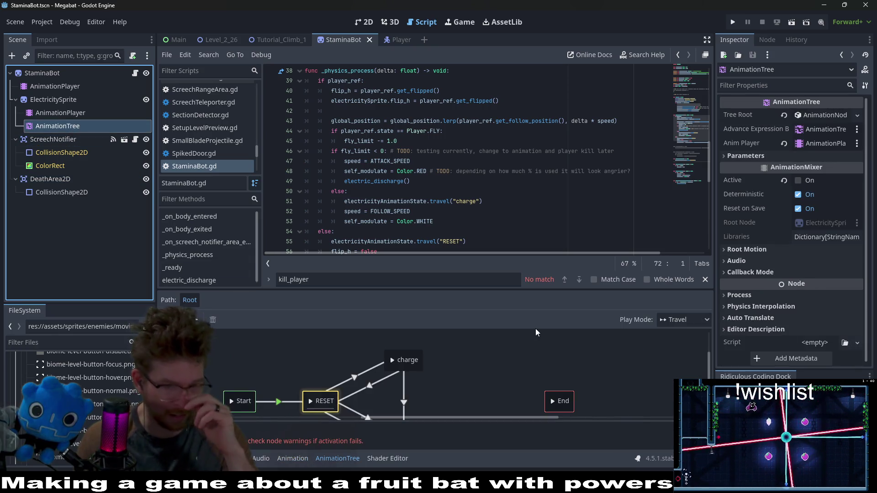
- Enlarge the state graph panel, inspect the RESET→discharge transition, save, and switch to Level_2_26
left_click_drag(502, 290, 506, 201)
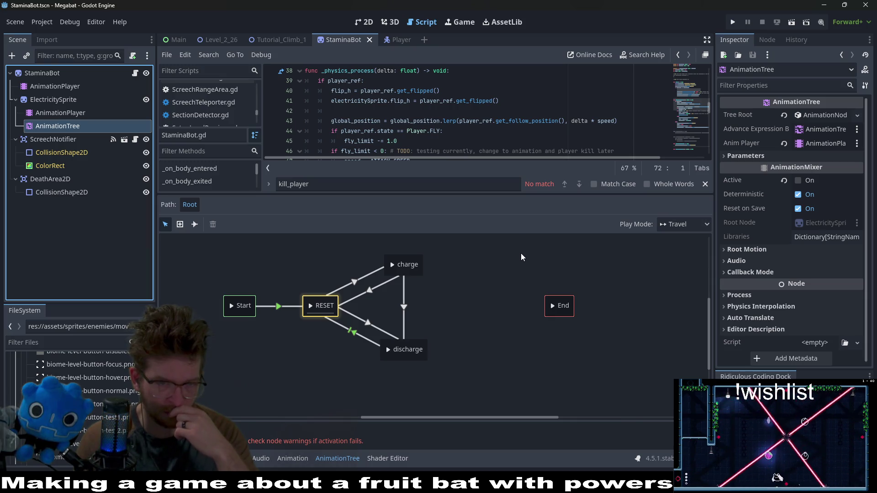
left_click(366, 324)
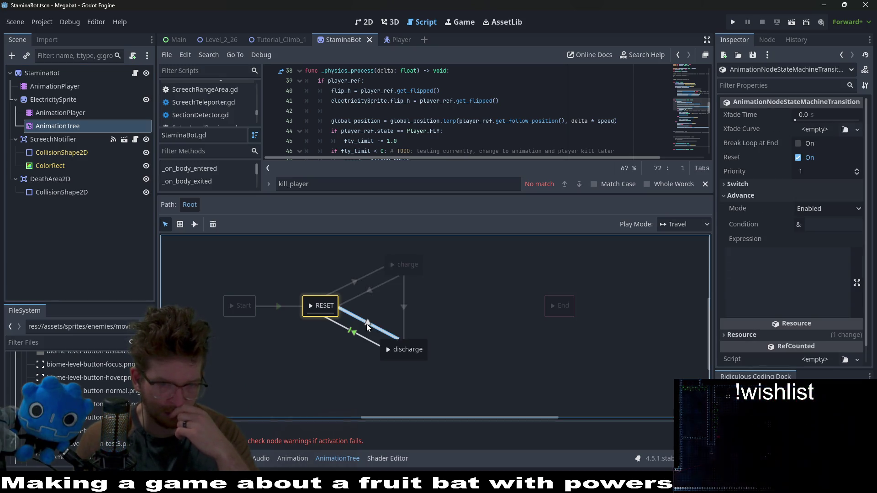
left_click(514, 305)
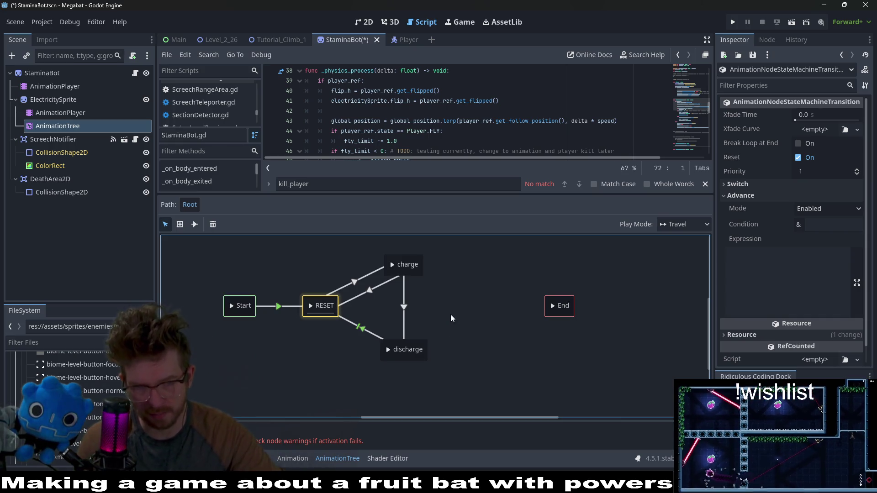
key("ctrl+s")
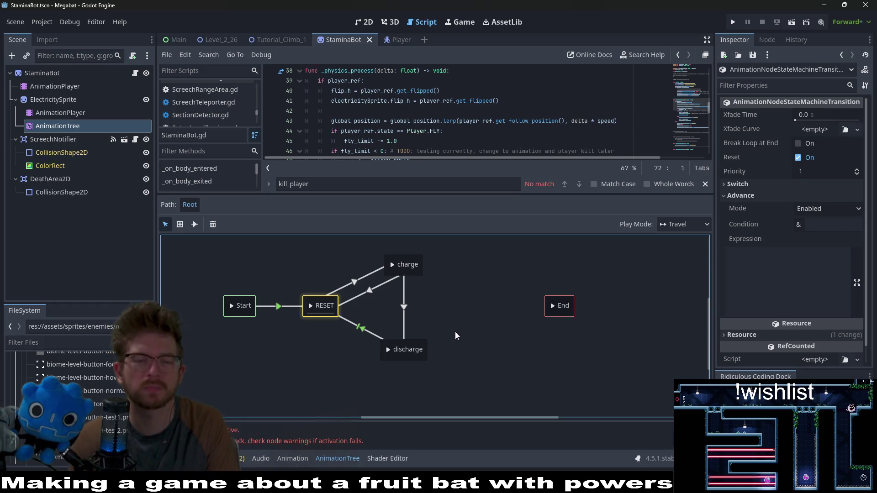
left_click(220, 40)
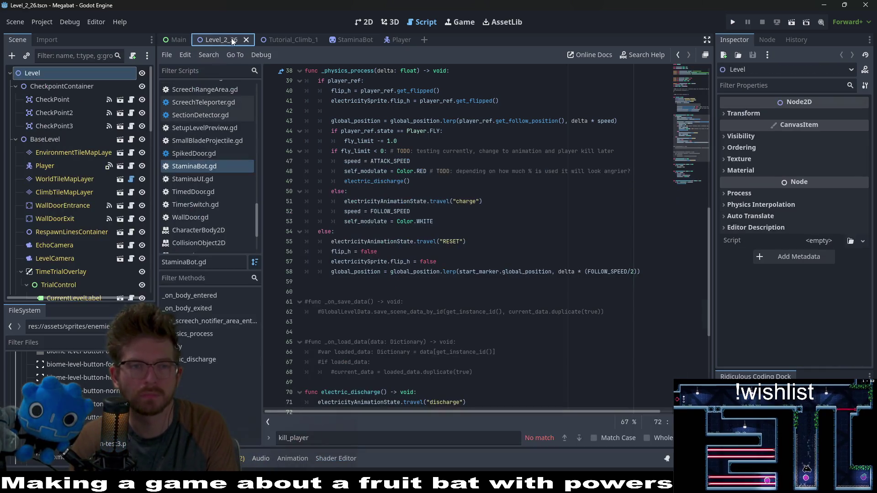
- Run Tutorial_Climb_1, fly the bat right, down and back up near the bot, then stop with F8
left_click(286, 42)
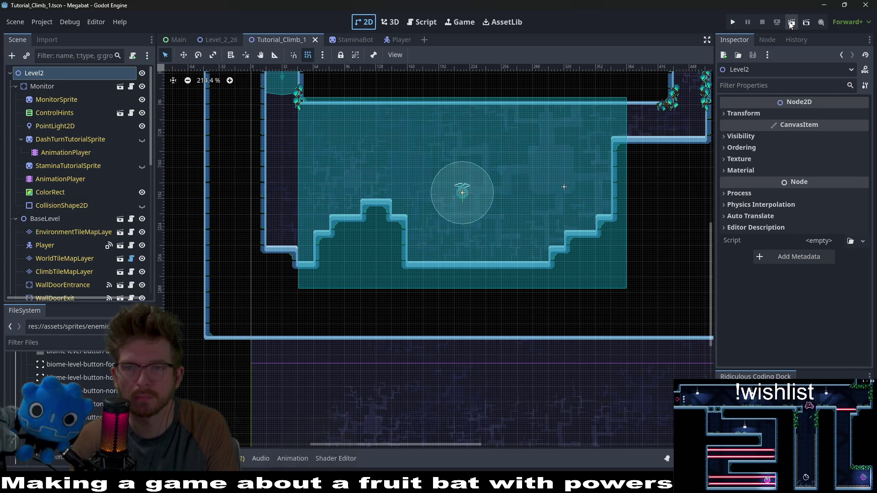
left_click(791, 23)
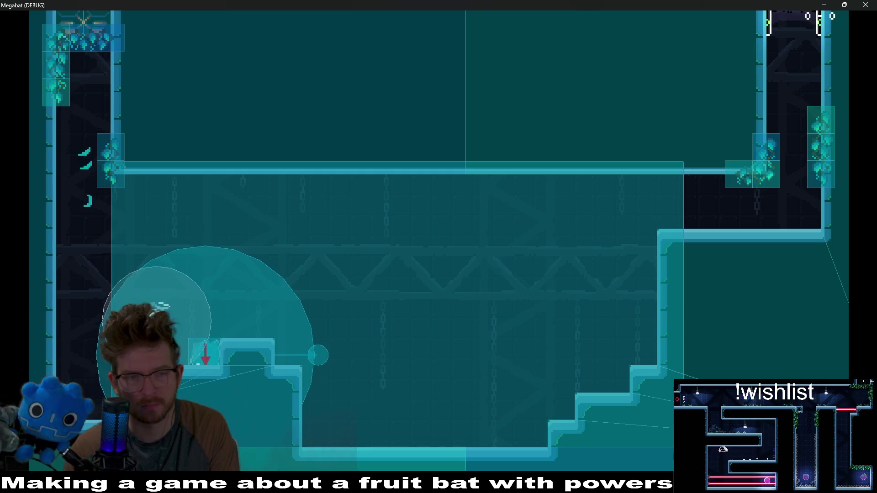
key("Right")
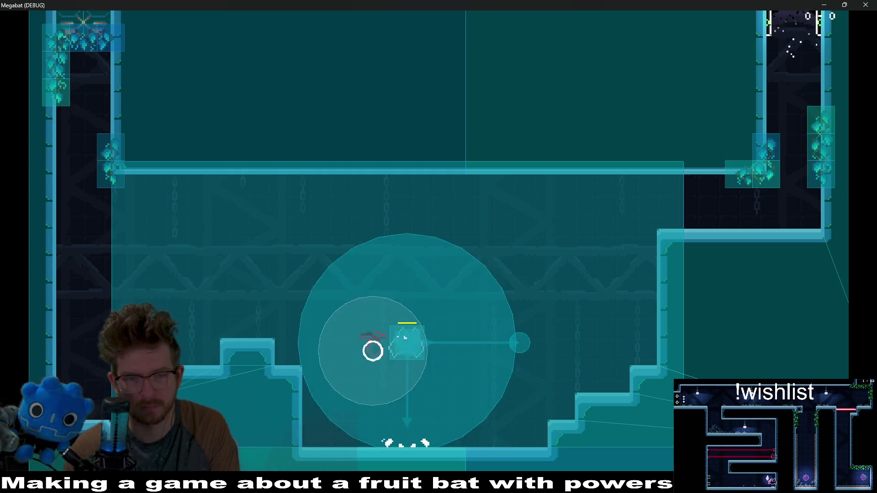
key("space")
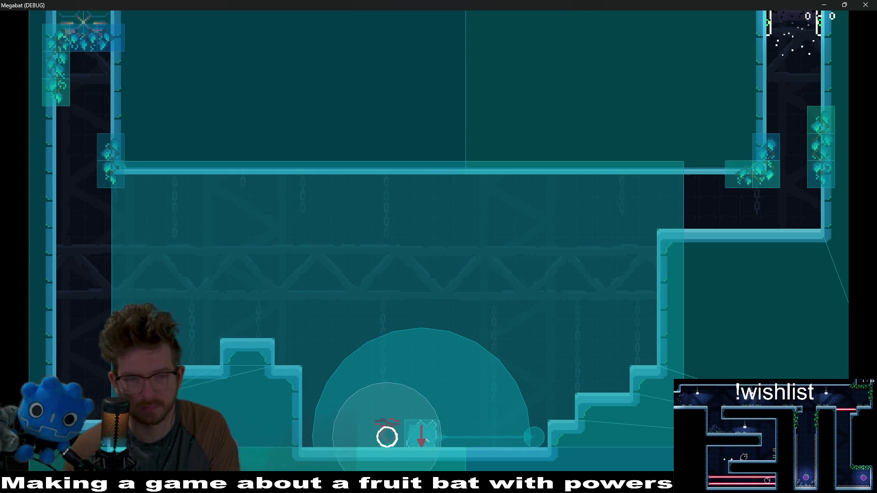
key("space")
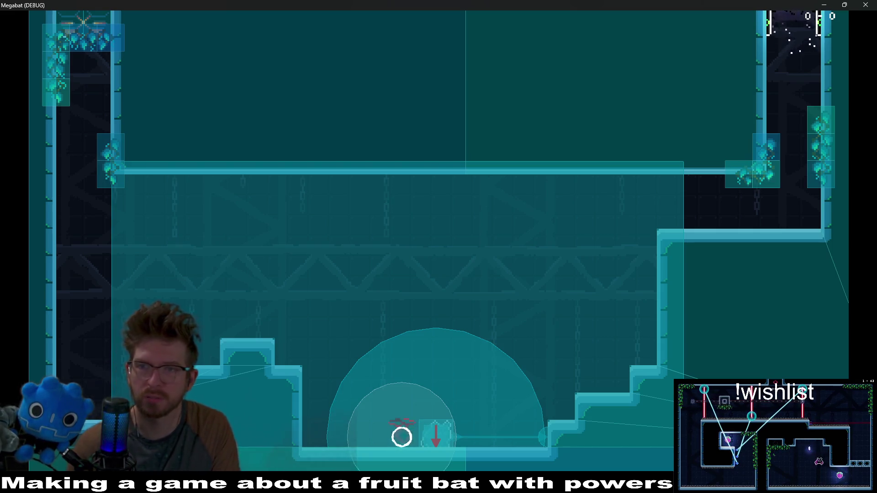
key("F8")
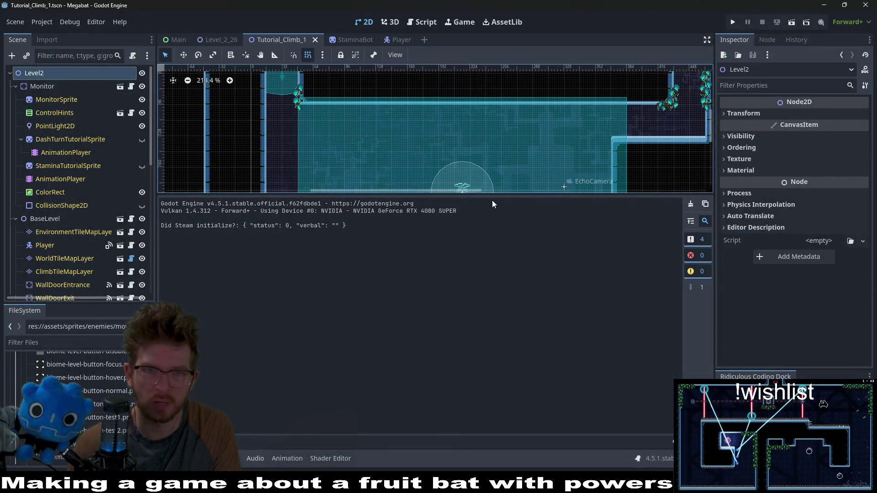
- Set the StaminaBot's AnimationTree active and return to the Tutorial_Climb_1 level
left_click(390, 22)
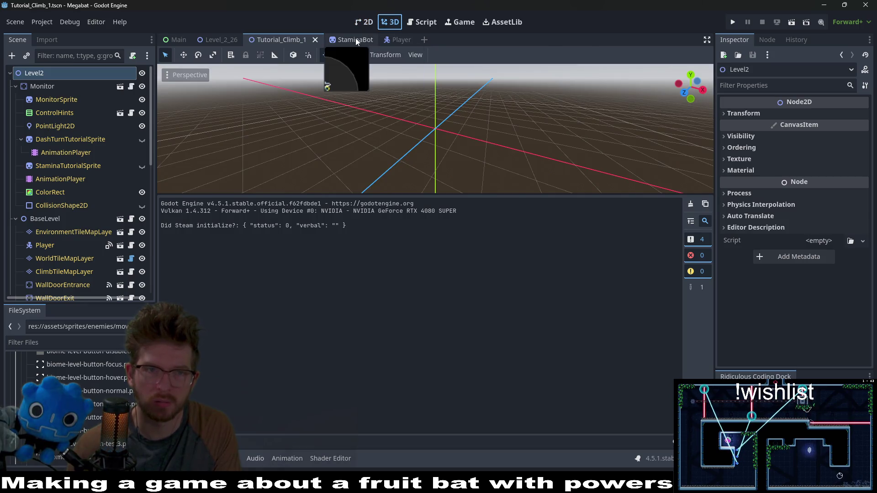
left_click(356, 40)
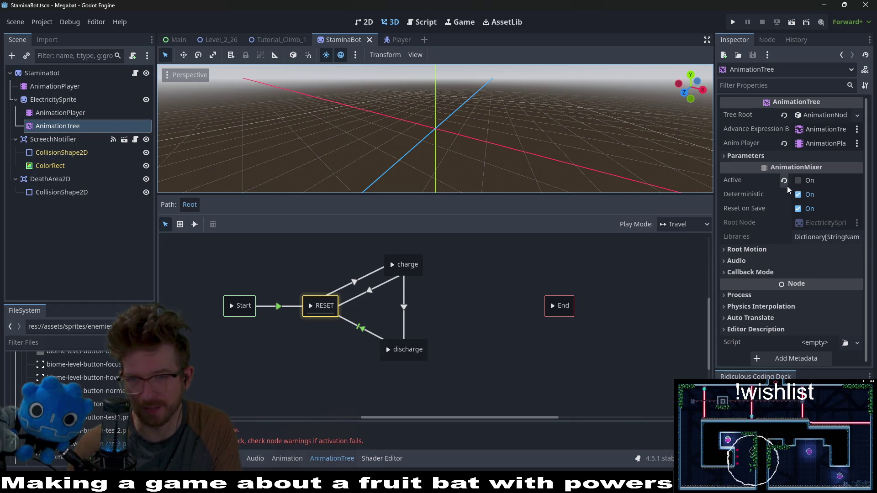
left_click(797, 180)
left_click(792, 22)
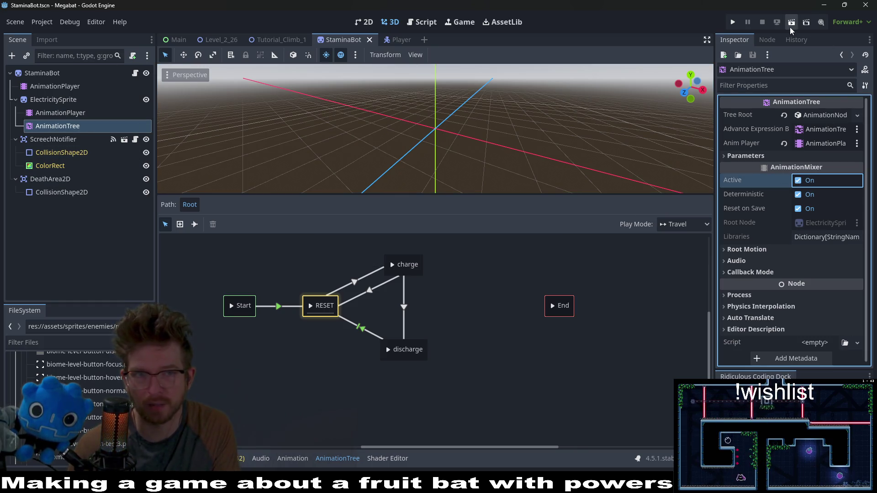
left_click(278, 40)
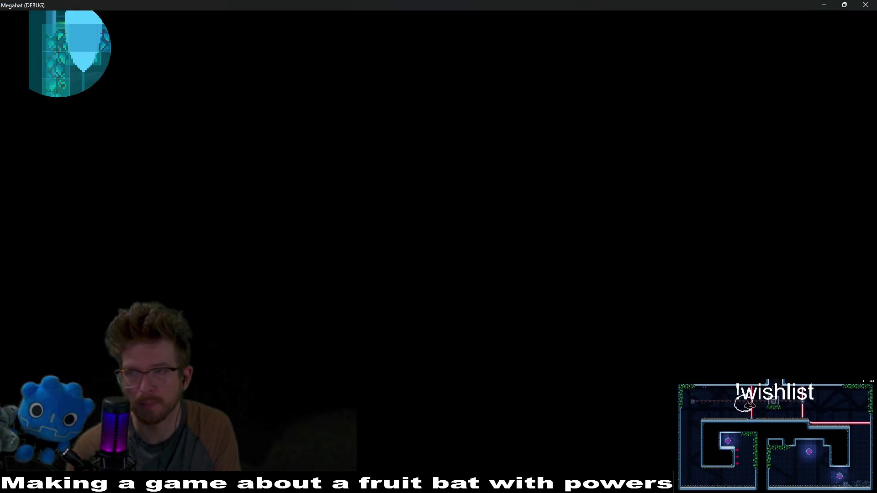
- Fly the bat around the room until the bot's discharge hits it, then stop with F8
key("Left")
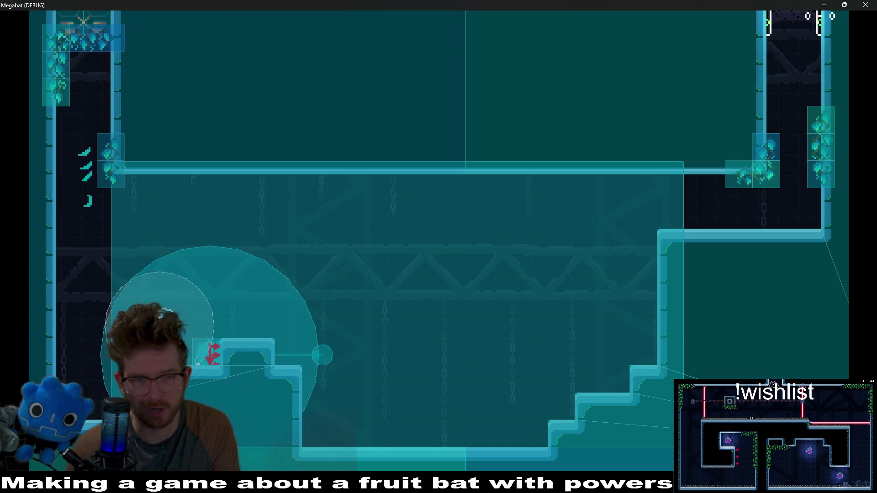
key("Right")
key("Right")
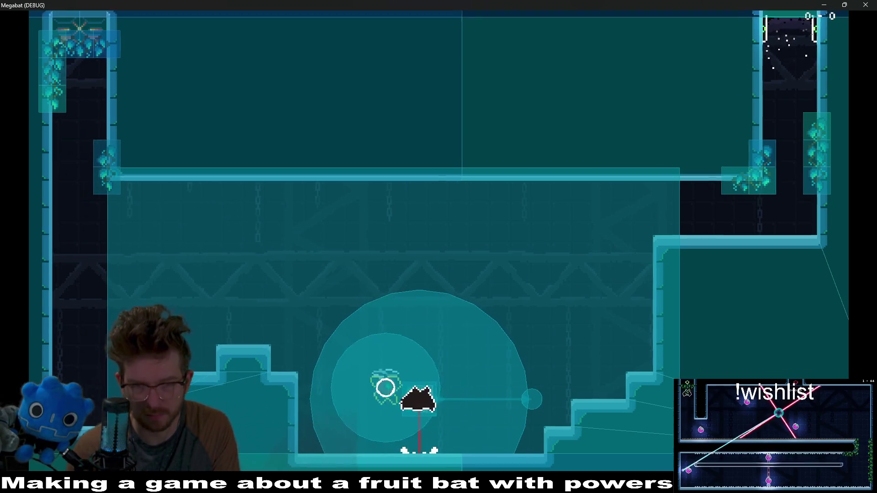
key("space")
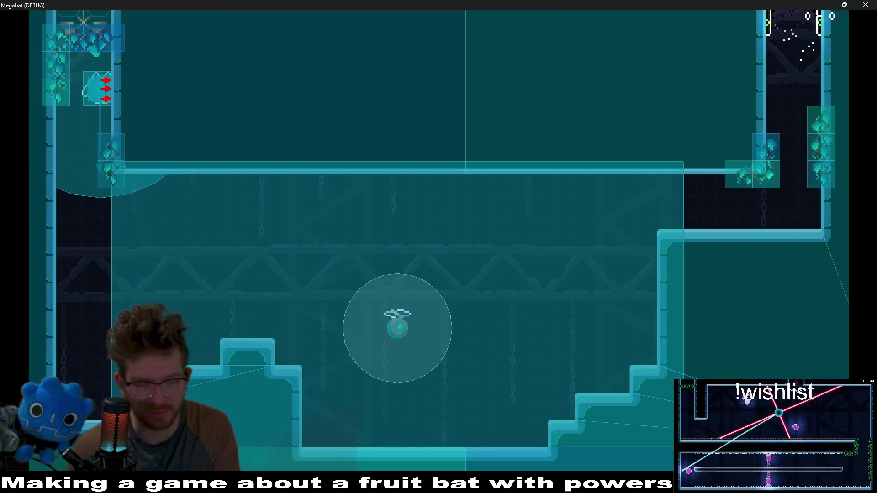
key("Left")
key("Right")
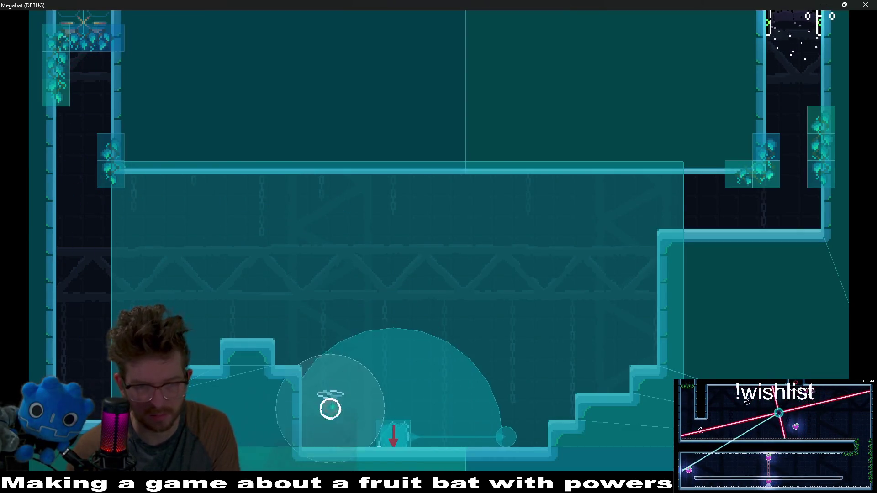
key("space")
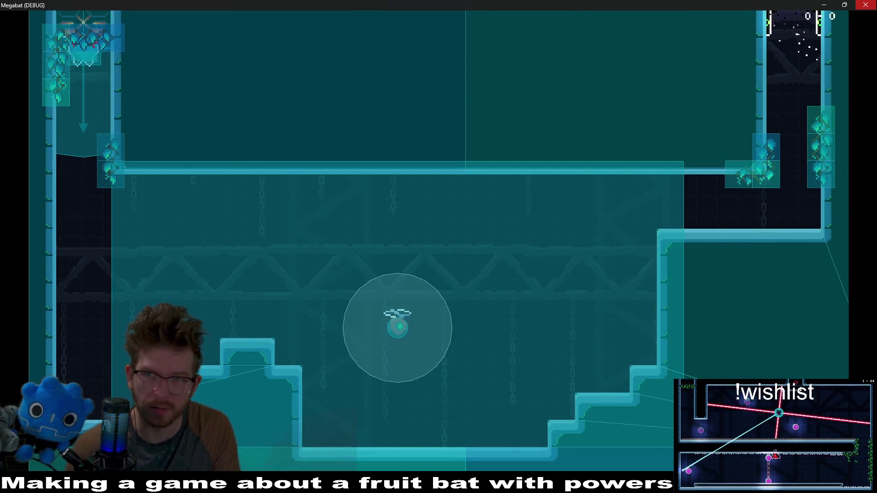
key("F8")
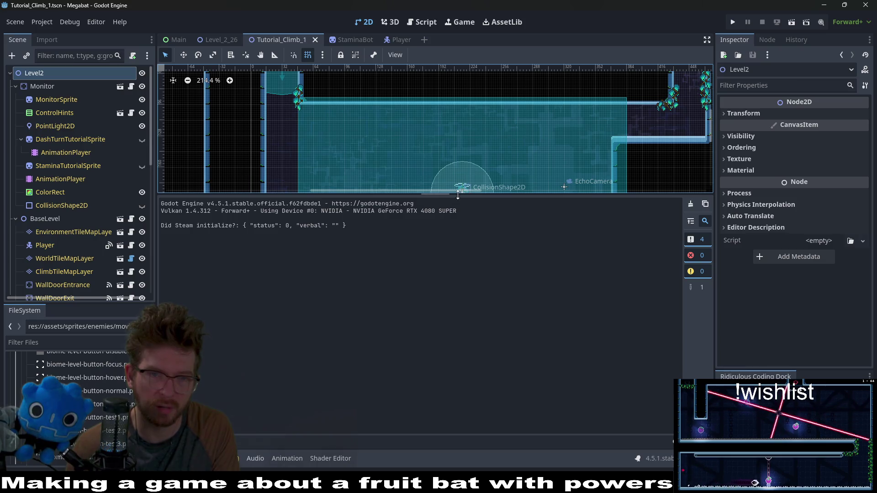
- Key DeathArea2D/CollisionShape2D Disabled at 0.0 in discharge, save StaminaBot, and open Level_2_26
left_click_drag(450, 200, 452, 349)
left_click(353, 43)
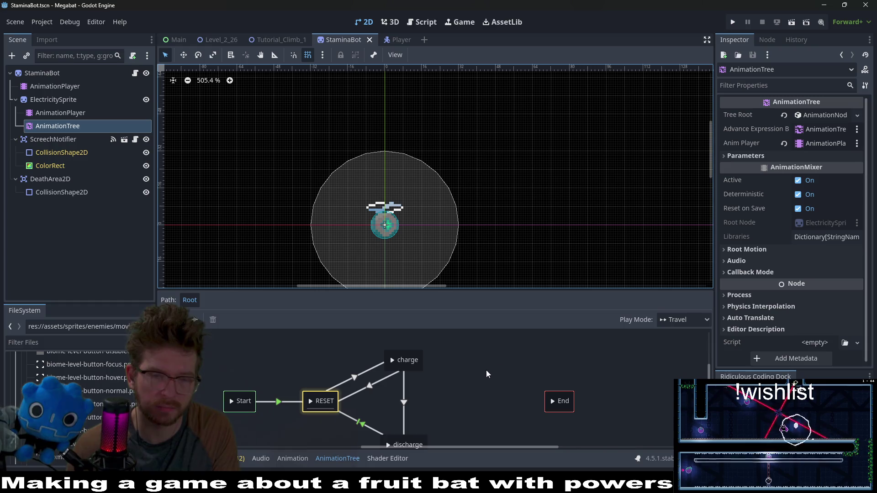
left_click(66, 118)
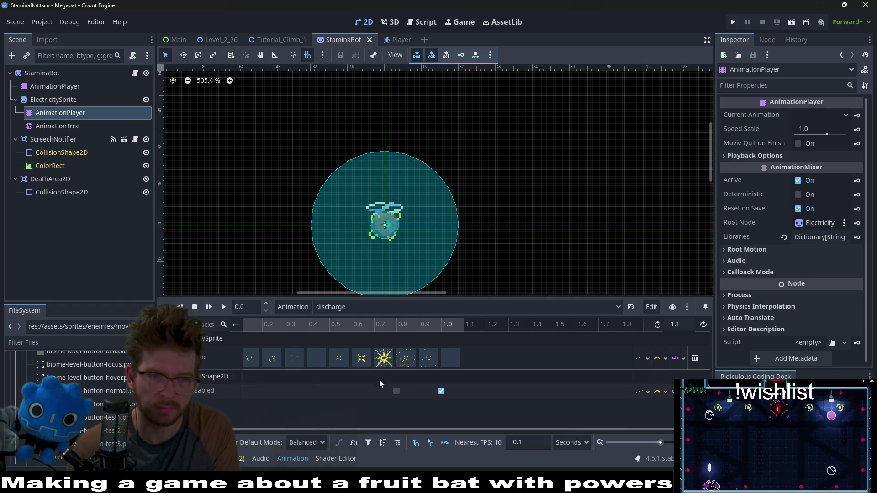
scroll(379, 379, "left", 2)
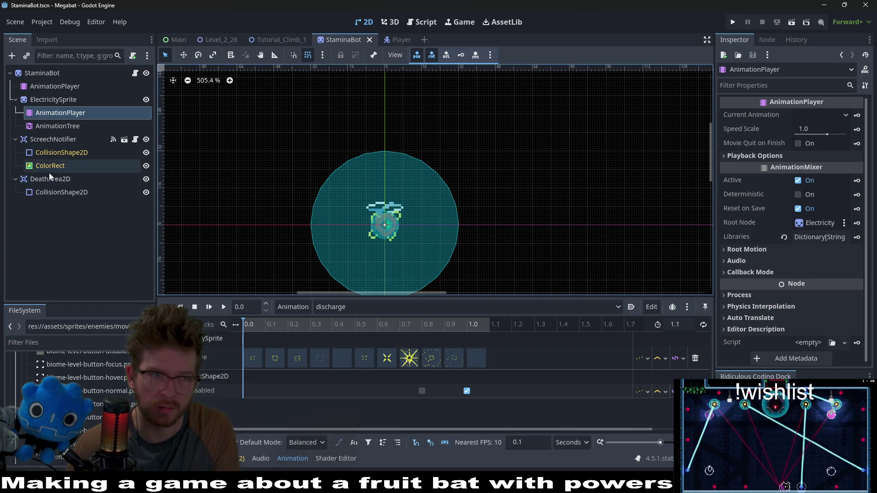
left_click(62, 190)
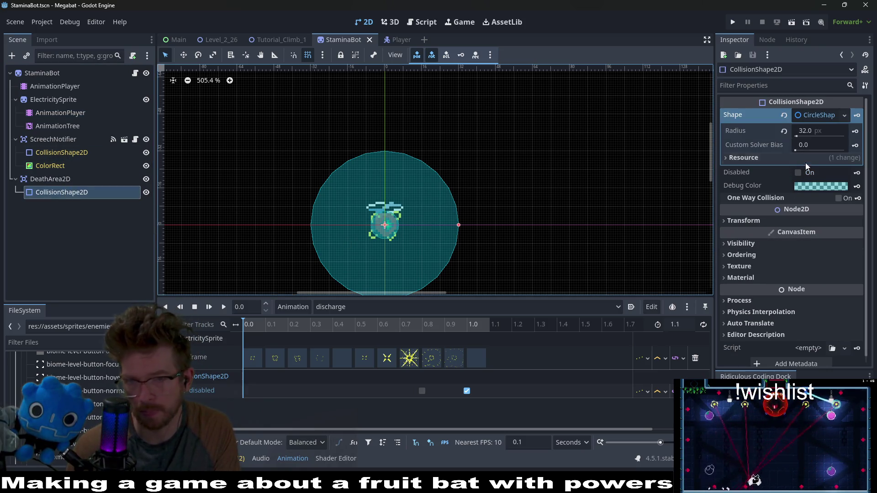
left_click(858, 174)
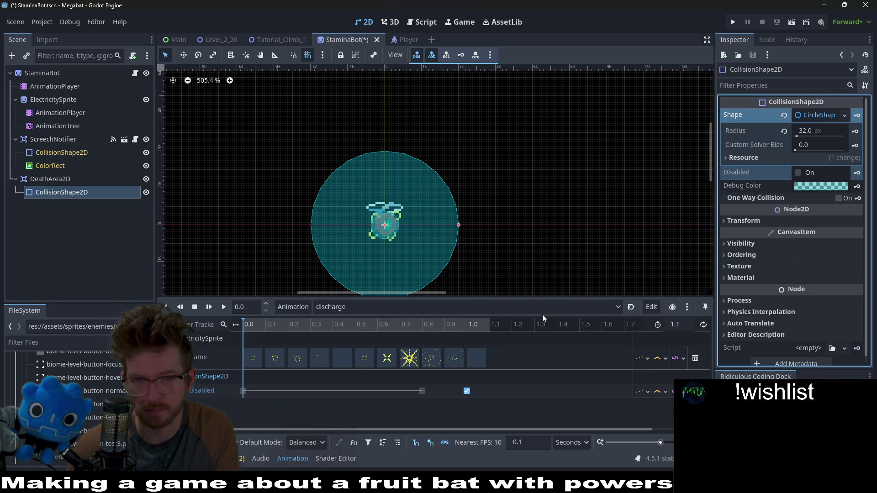
key("ctrl+s")
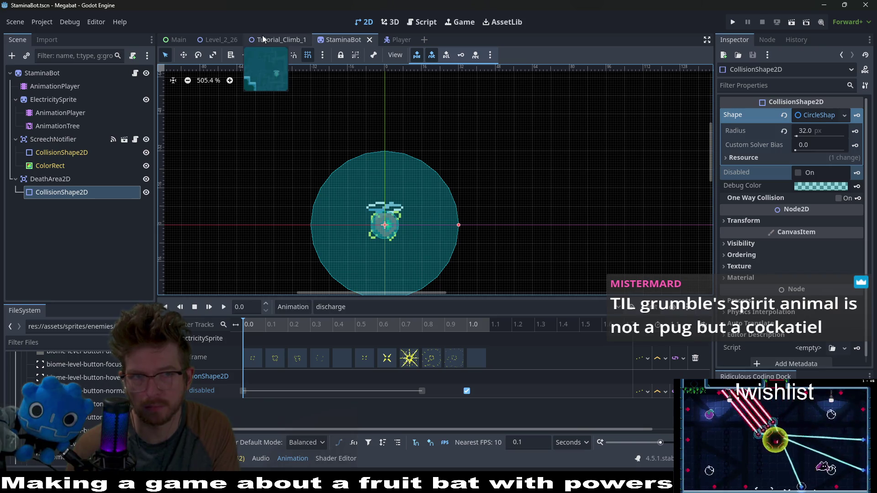
left_click(219, 40)
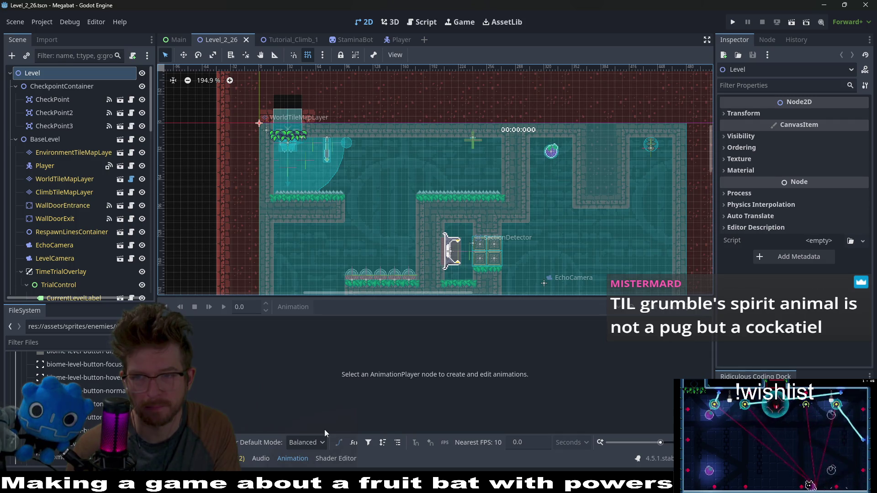
- Show the Output panel listing the float-and-bool type mismatch errors
left_click(185, 458)
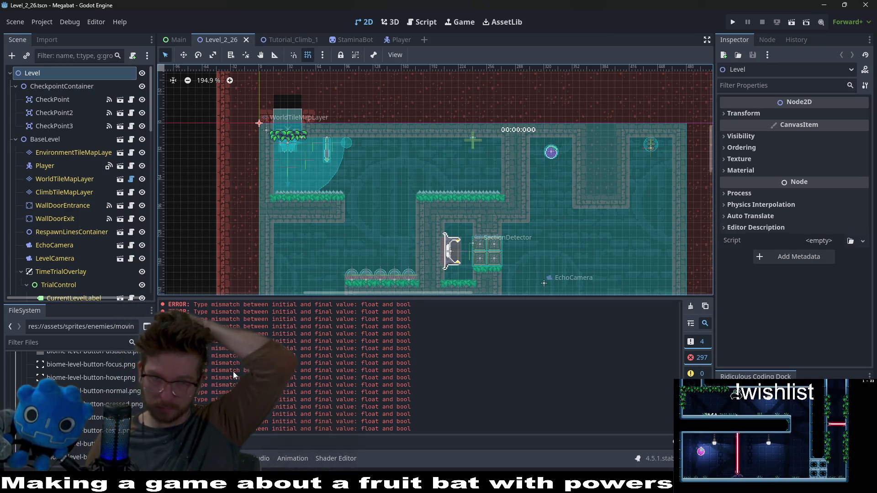
- Run Tutorial_Climb_1, fly the bat right into the stamina bot's range, then stop the game
left_click(278, 41)
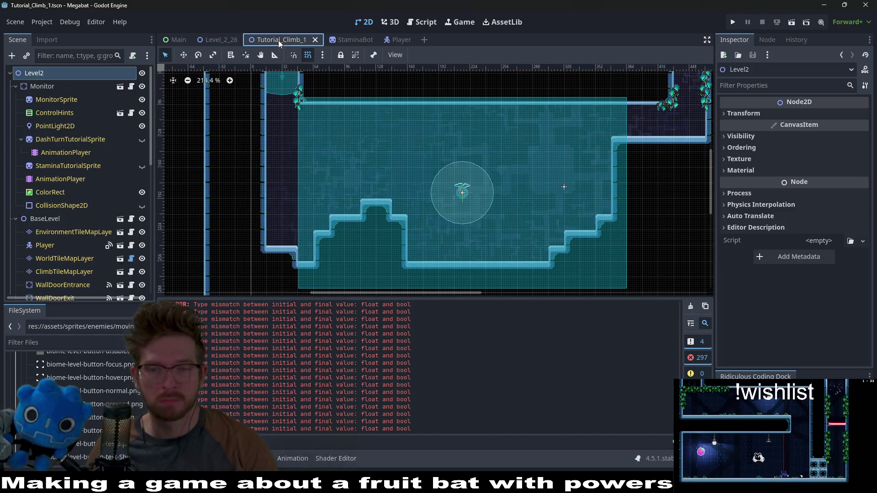
left_click(792, 23)
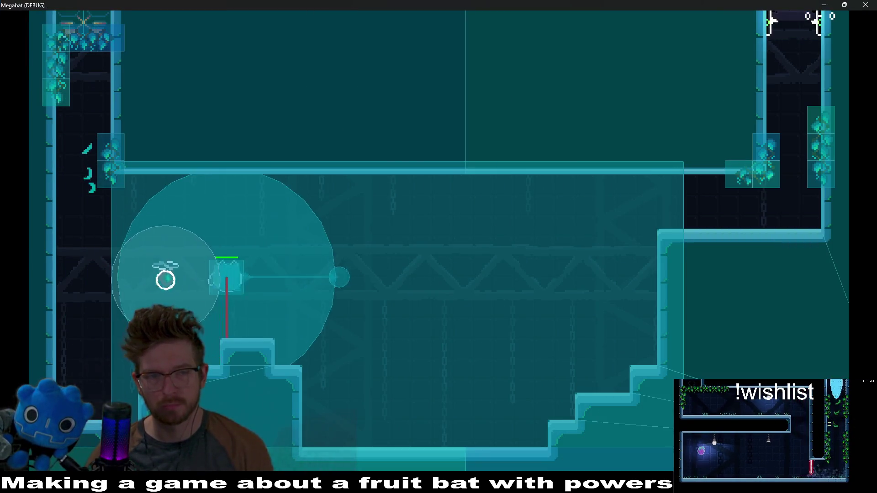
key("Right")
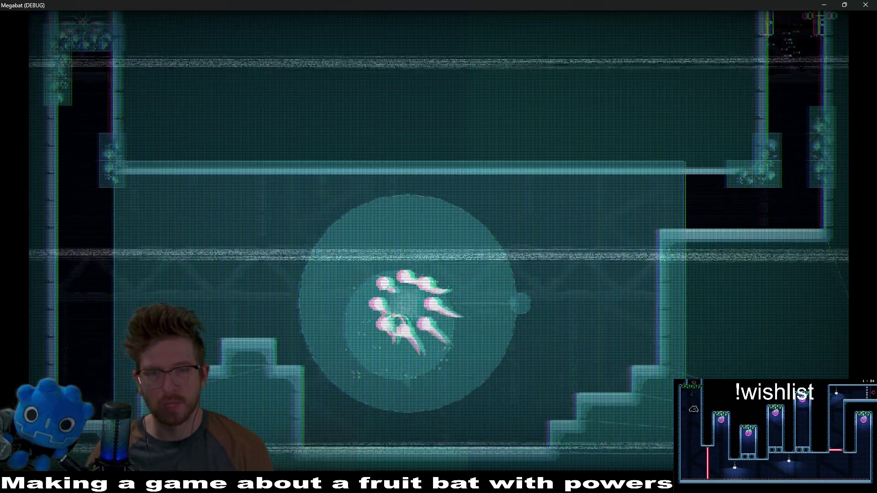
key("F8")
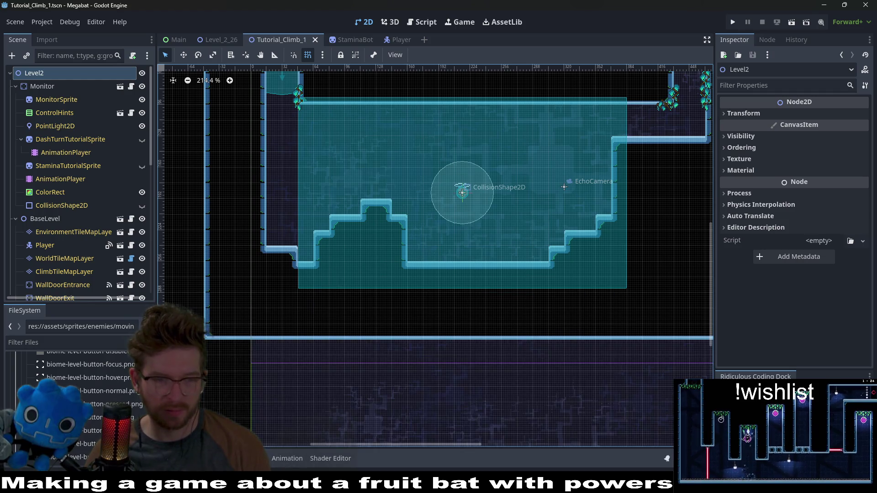
- Reopen StaminaBot's ElectricitySprite animations, check the Output errors, and open StaminaBot.gd
left_click(340, 41)
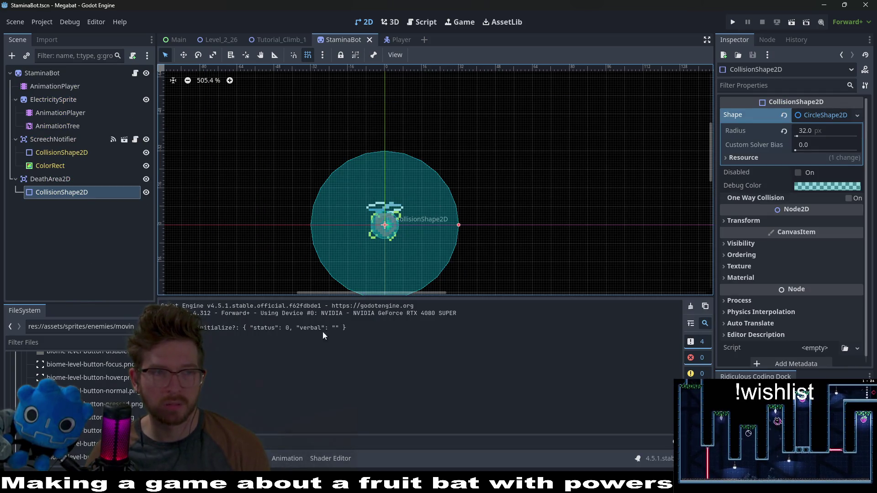
left_click(57, 153)
left_click(62, 138)
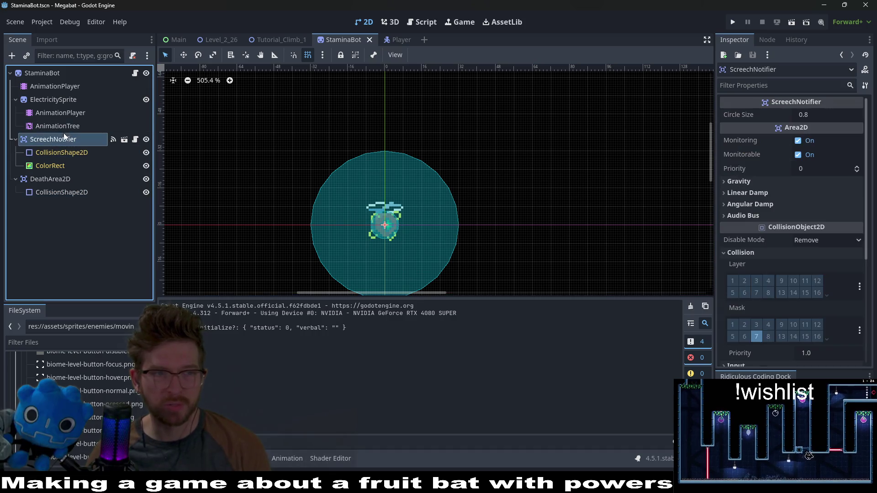
left_click(71, 126)
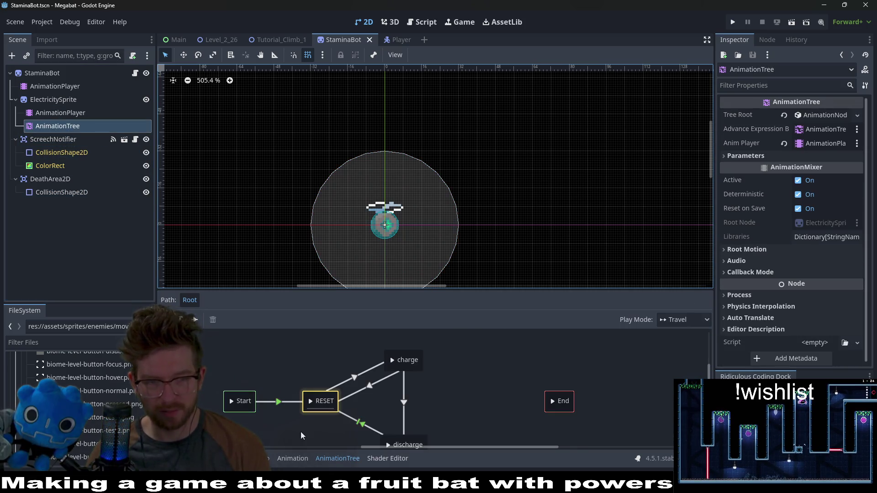
left_click(50, 112)
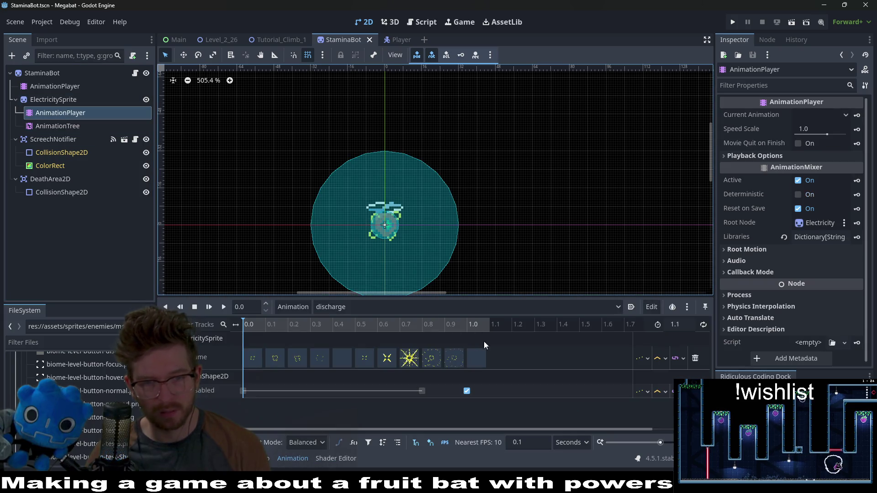
left_click(460, 387)
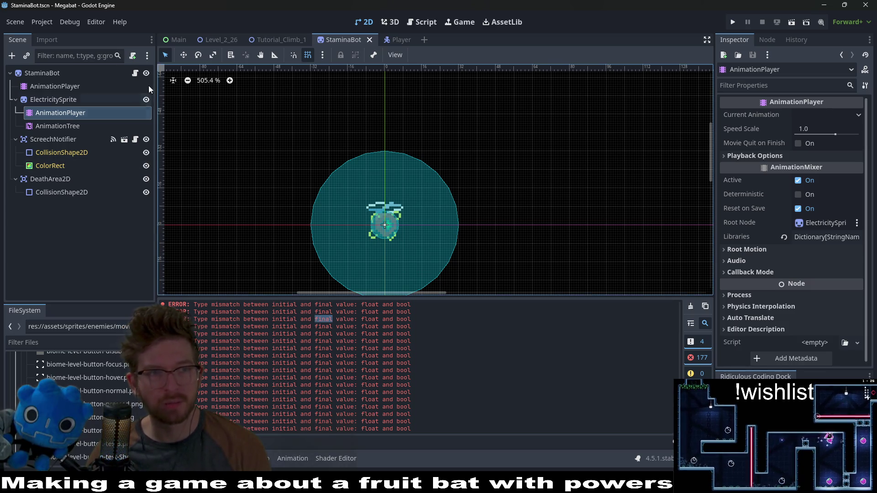
left_click(135, 73)
- Undo the deletion to restore the kill_player function in StaminaBot.gd
scroll(535, 176, "down", 5)
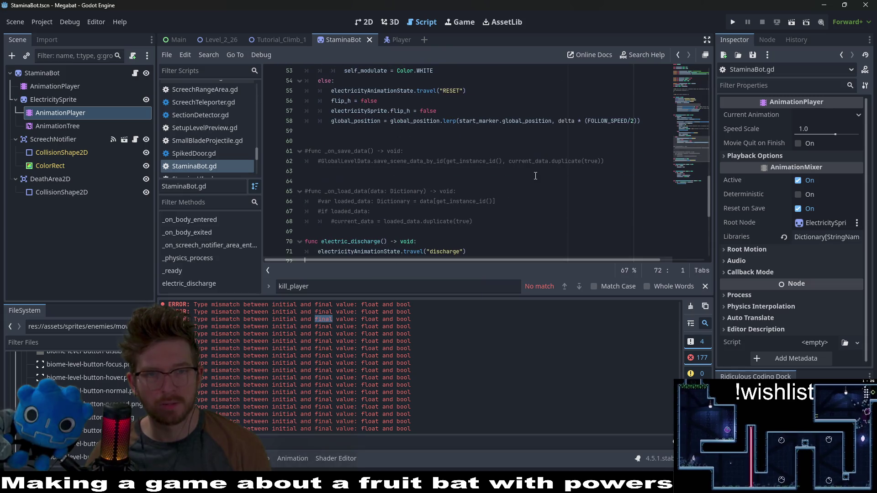
scroll(536, 176, "down", 5)
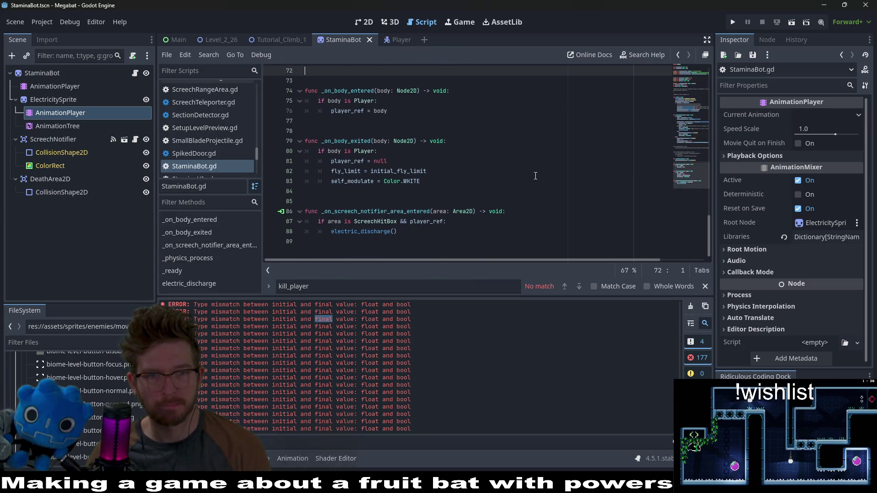
scroll(535, 176, "up", 4)
scroll(535, 176, "up", 3)
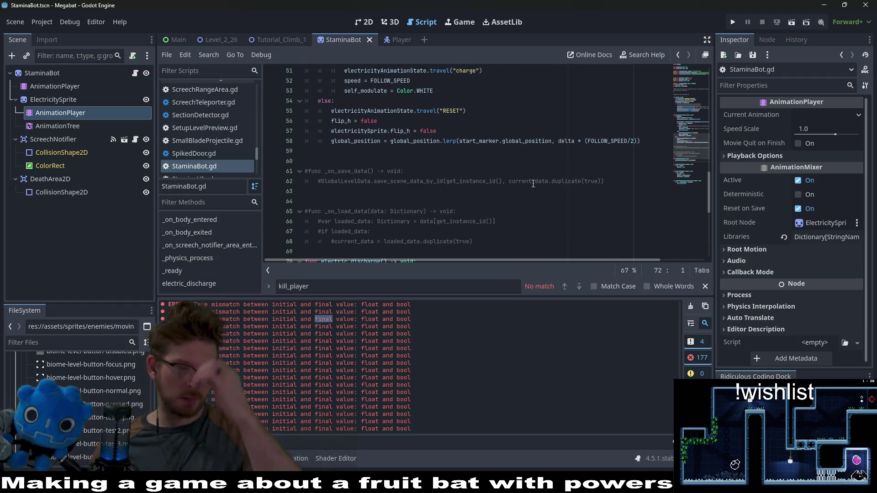
scroll(533, 184, "down", 3)
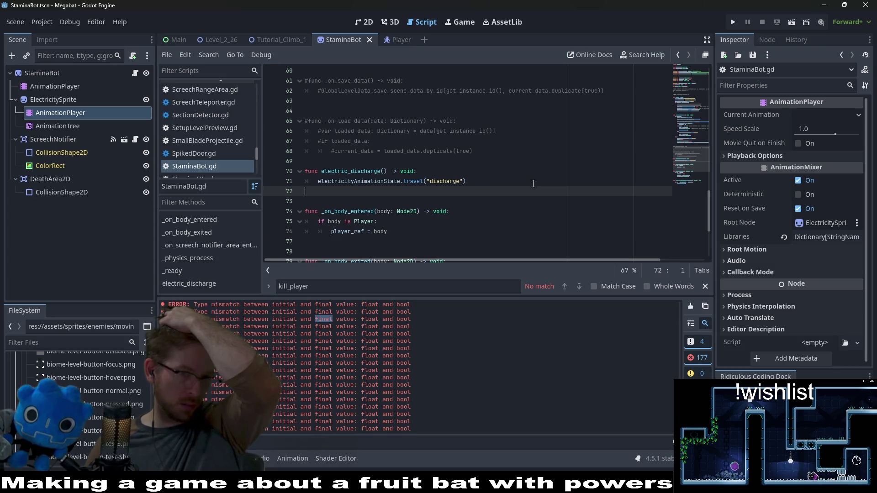
key("ctrl+z")
key("ctrl+z")
key("ctrl+z")
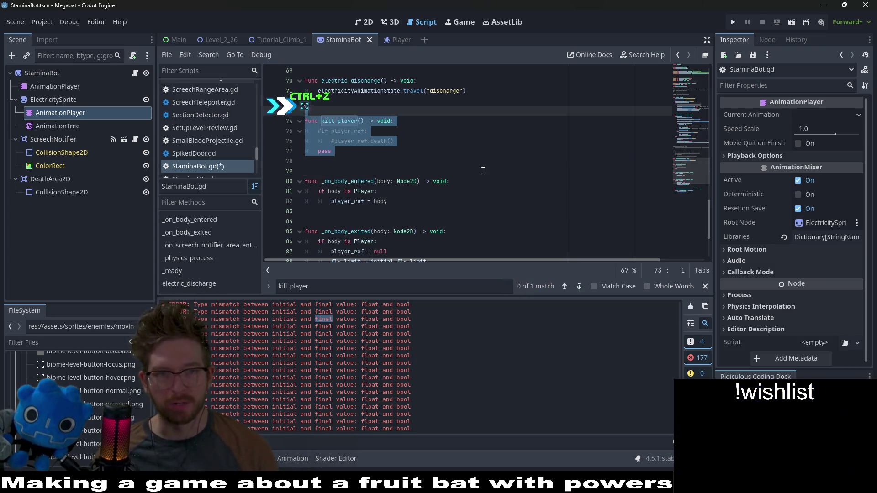
left_click(411, 160)
left_click(359, 141)
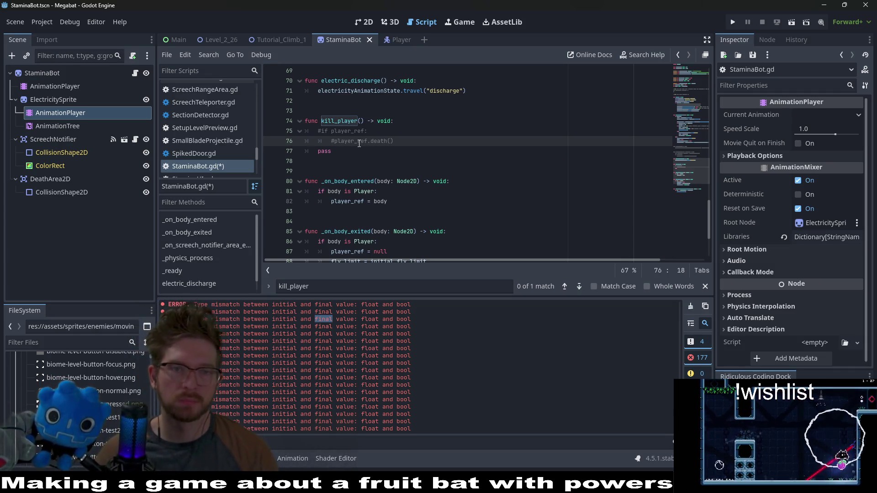
- Rename it toggle_collisions(disable: bool) and replace the commented body with pass
double_click(350, 120)
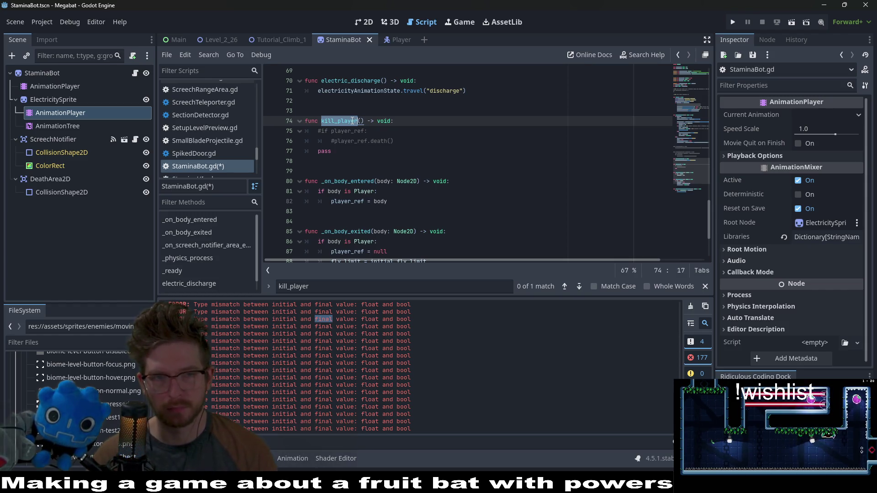
type("toggle_")
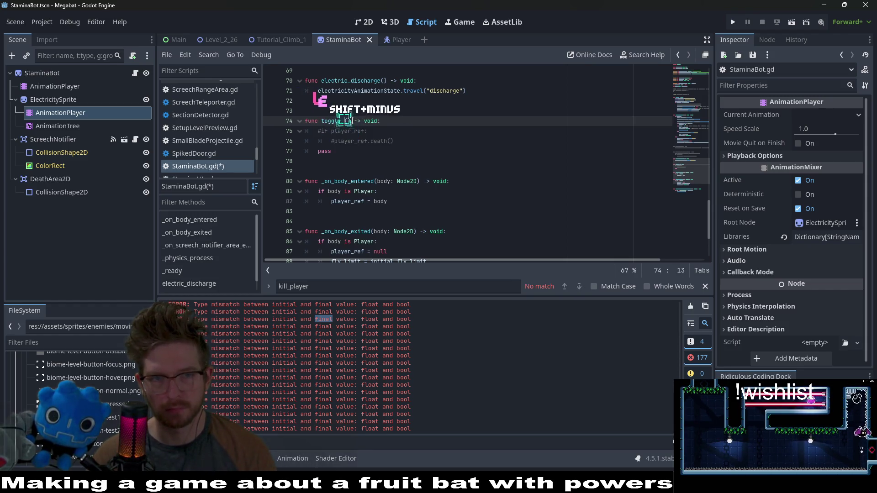
type("collisions(")
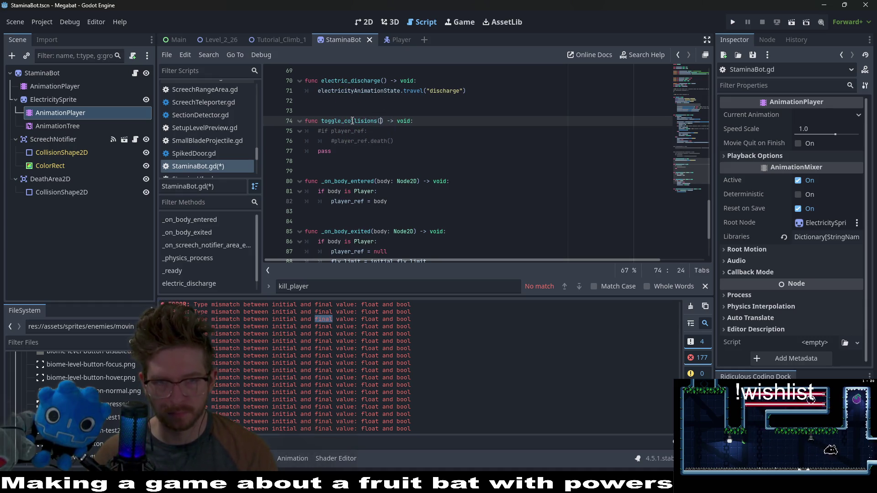
type("disable")
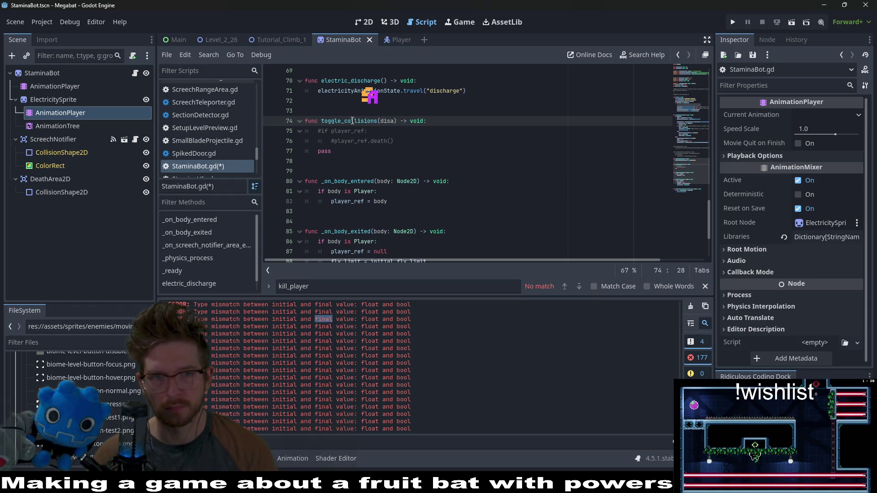
type(":")
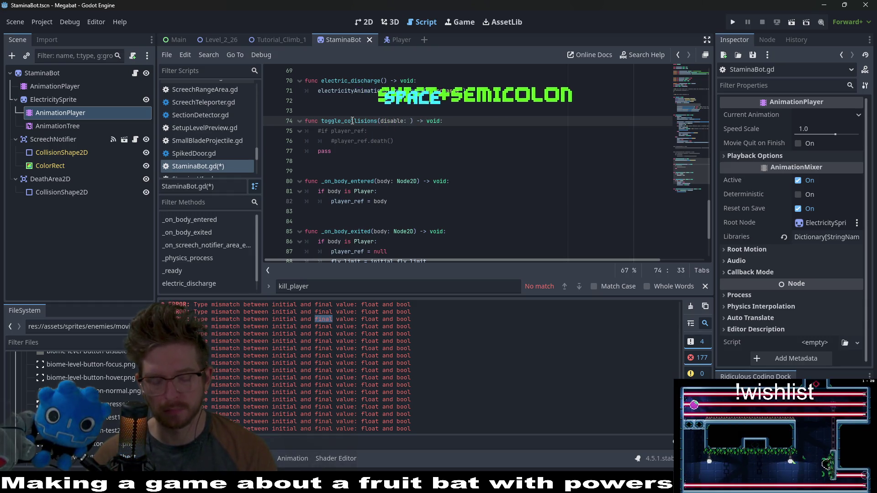
type(" bool")
left_click_drag(311, 160, 289, 131)
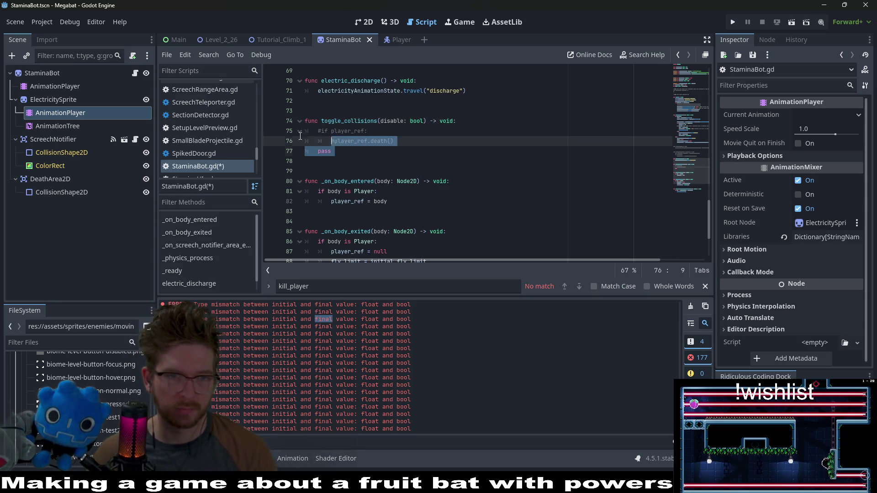
key("BackSpace")
key("Tab")
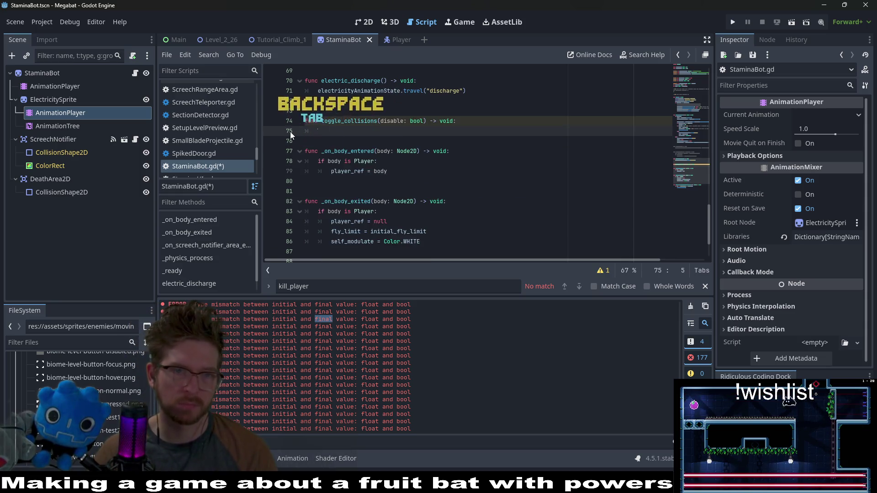
type("pass")
left_click_drag(693, 158, 687, 61)
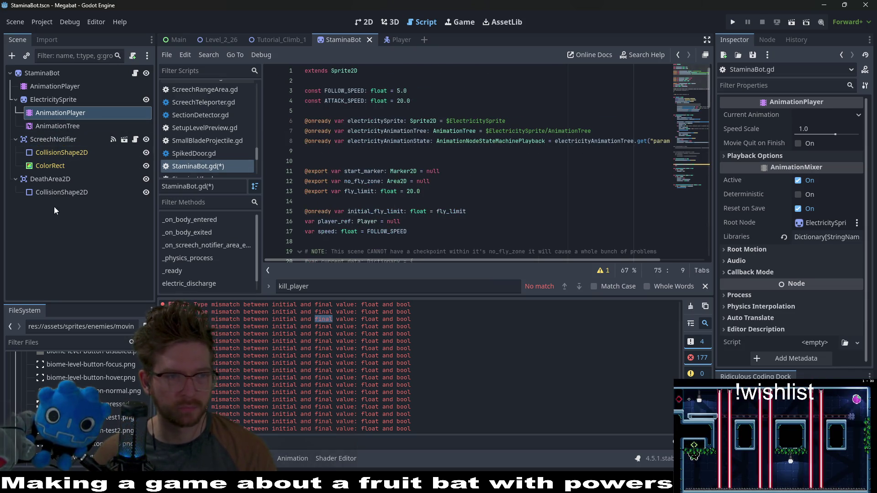
left_click(51, 180)
left_click_drag(53, 192, 326, 159)
double_click(377, 151)
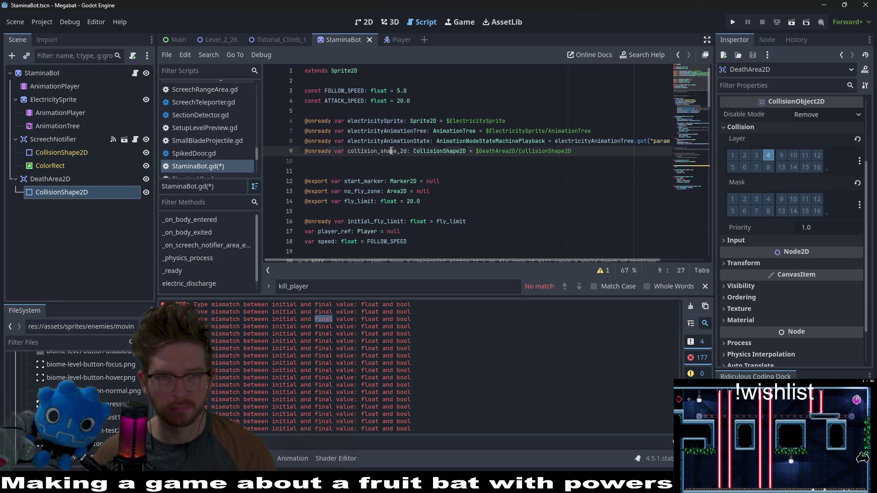
type("collisionSha")
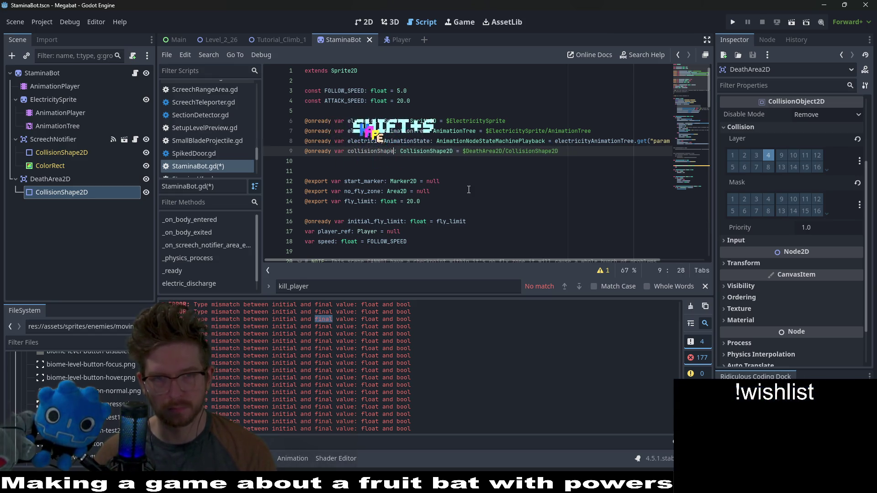
type("pe")
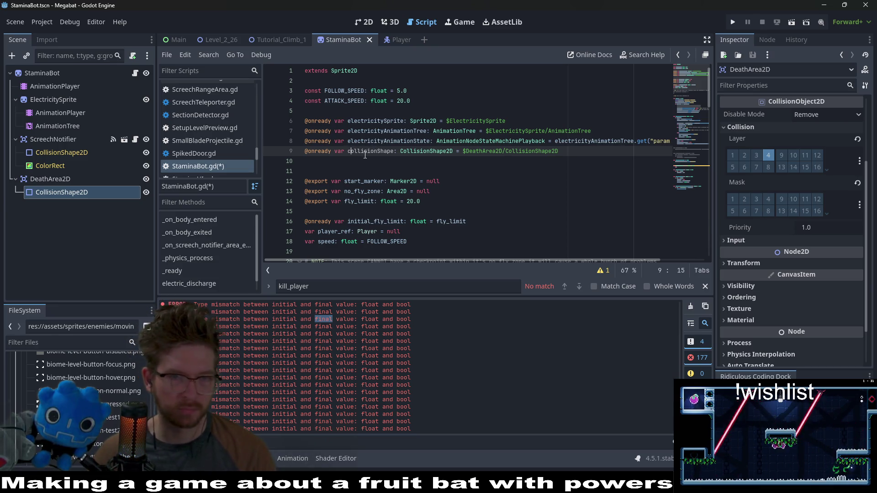
key("ctrl+s")
- Insert a new blank line after the toggle_collisions function
scroll(418, 168, "down", 15)
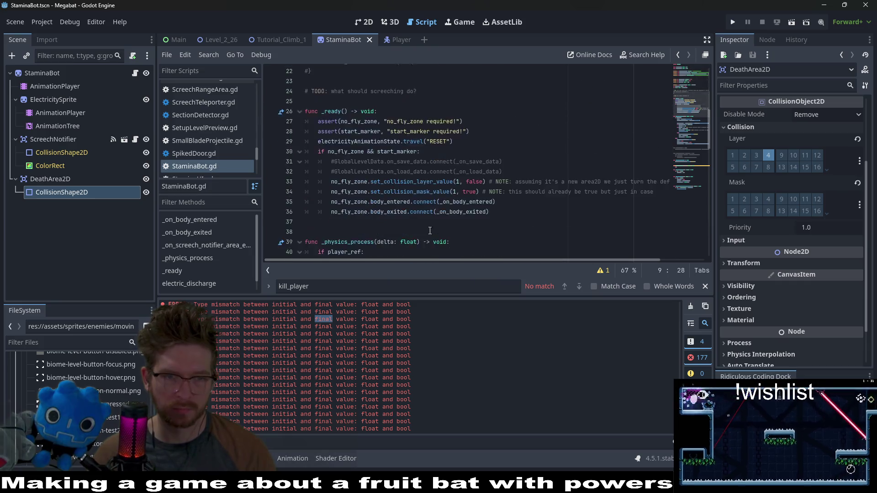
left_click(345, 192)
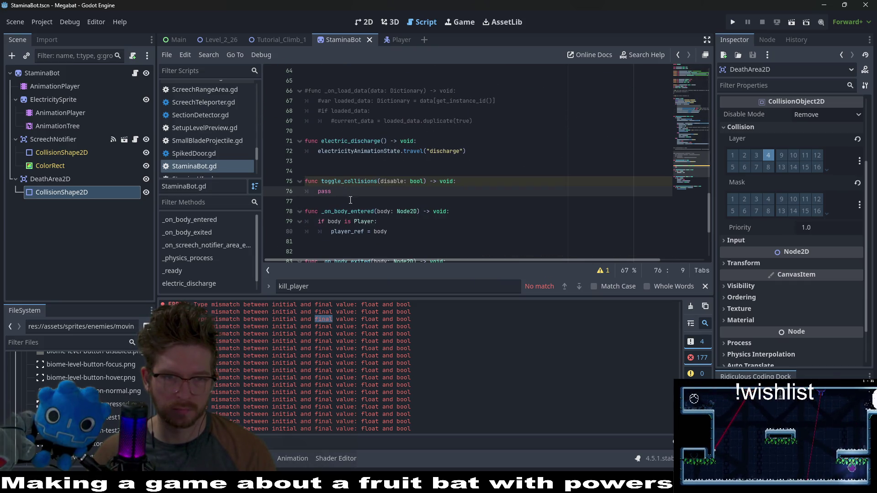
left_click(350, 200)
scroll(347, 183, "down", 1)
key("Return")
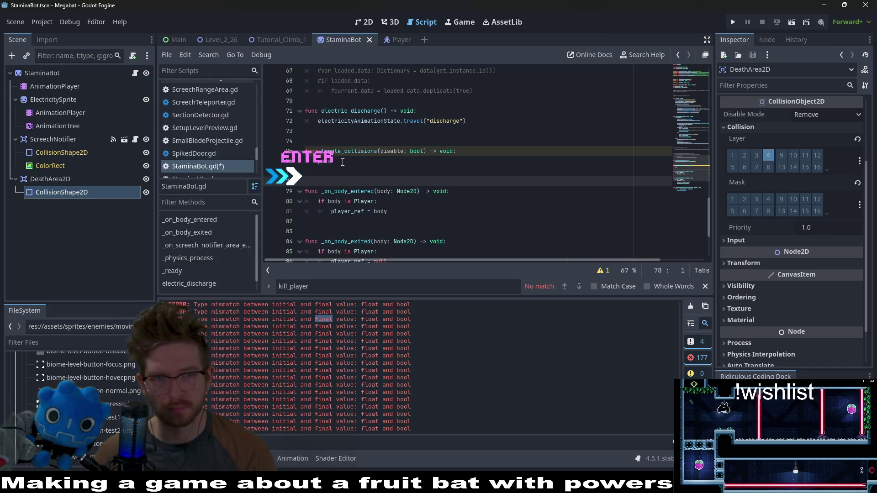
- Replace the function's pass with collisionShape.disabled = disabled
left_click(343, 161)
key("BackSpace")
key("BackSpace")
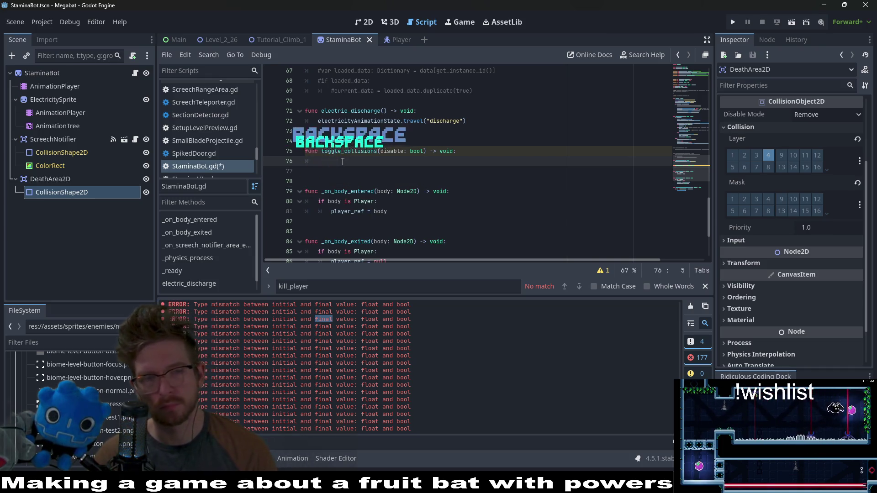
type("collisionShape")
type(".dis")
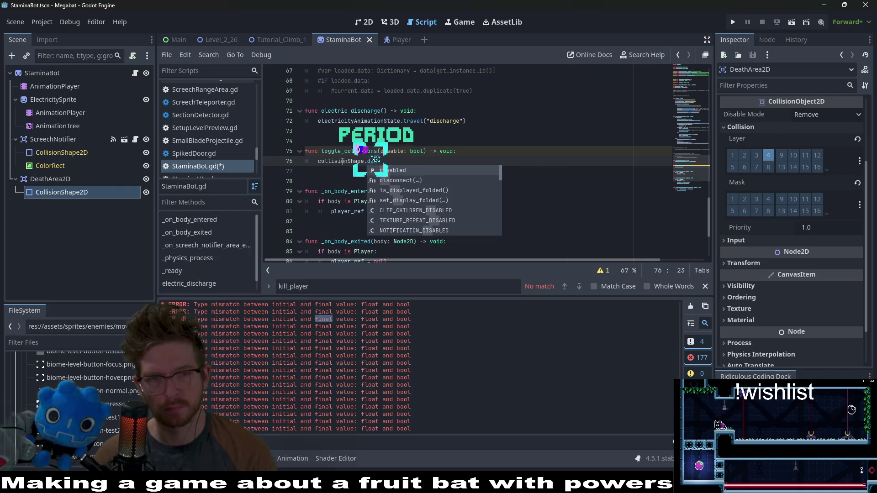
key("Return")
type("=")
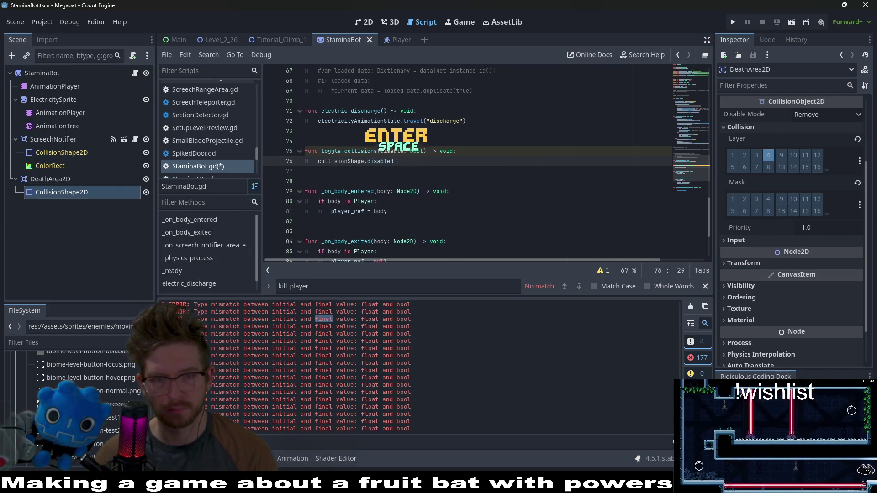
type(" disable")
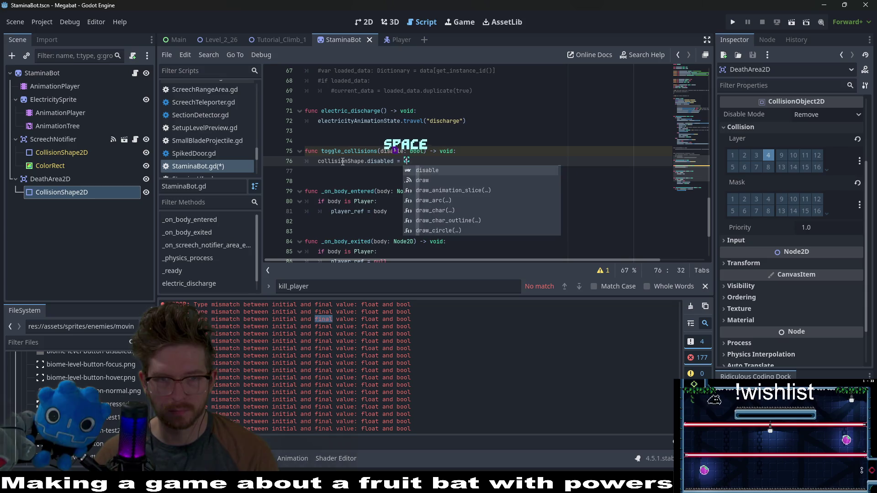
type("d")
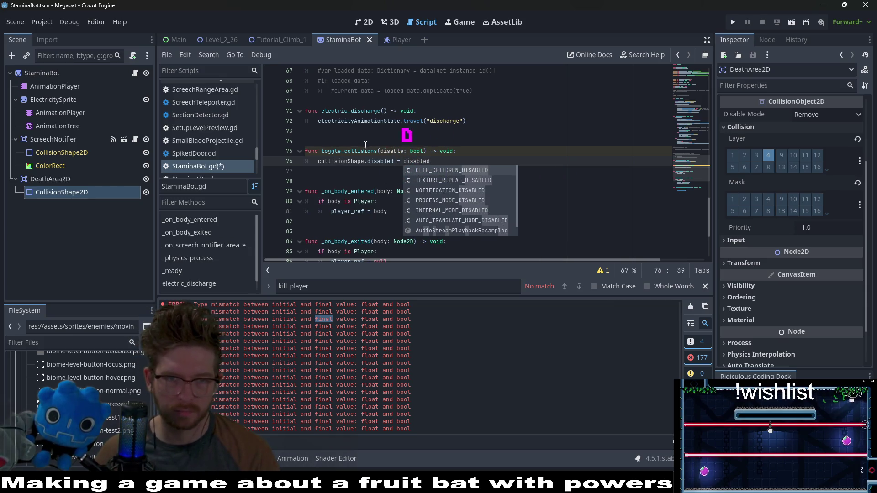
- Rename the function to _toggle_collisions and paste a copy of its header line above it
left_click(402, 152)
type("d")
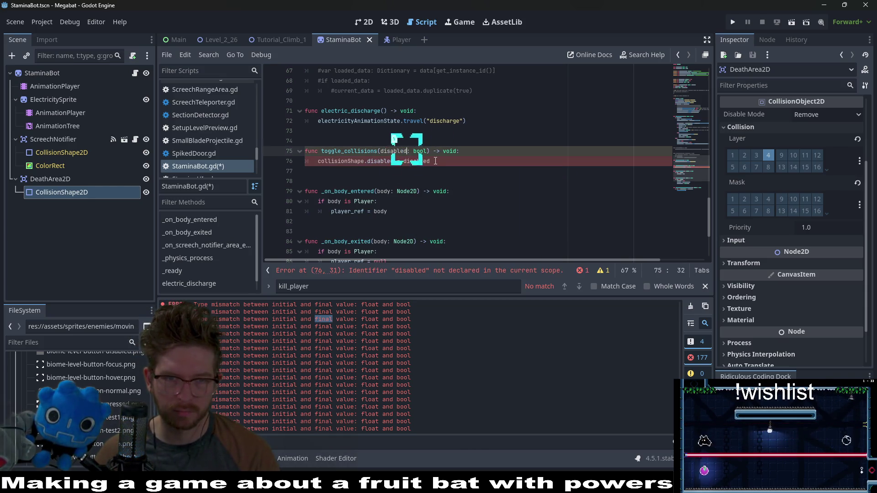
left_click(346, 151)
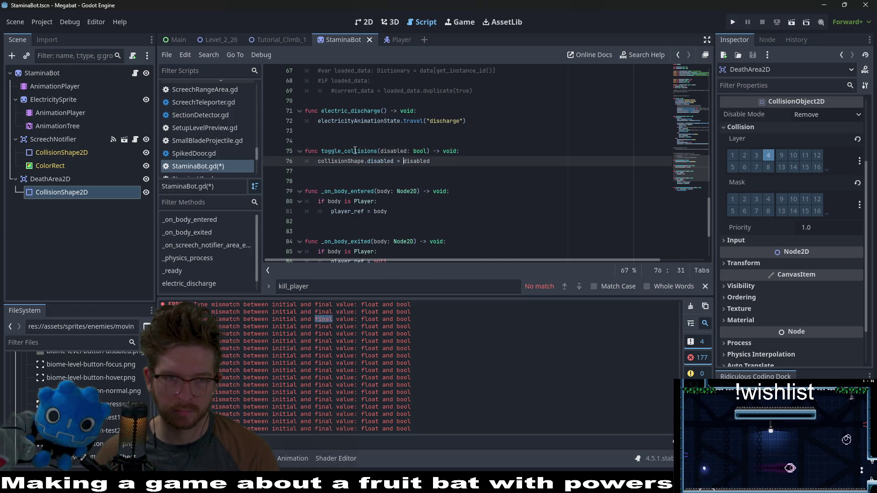
left_click(324, 151)
type("_")
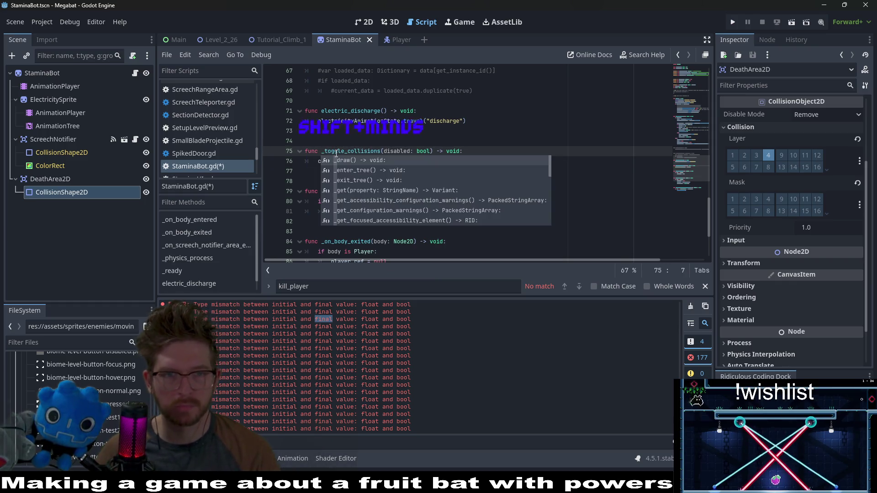
key("Escape")
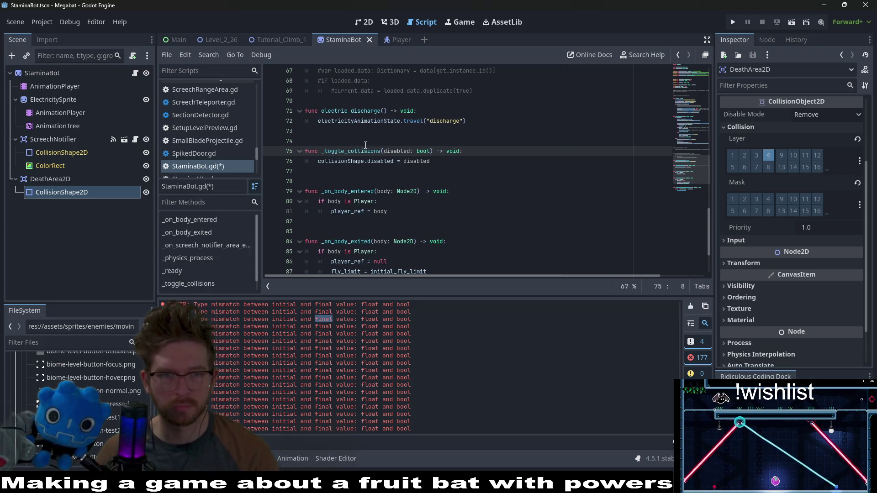
left_click_drag(474, 151, 383, 140)
left_click(383, 140)
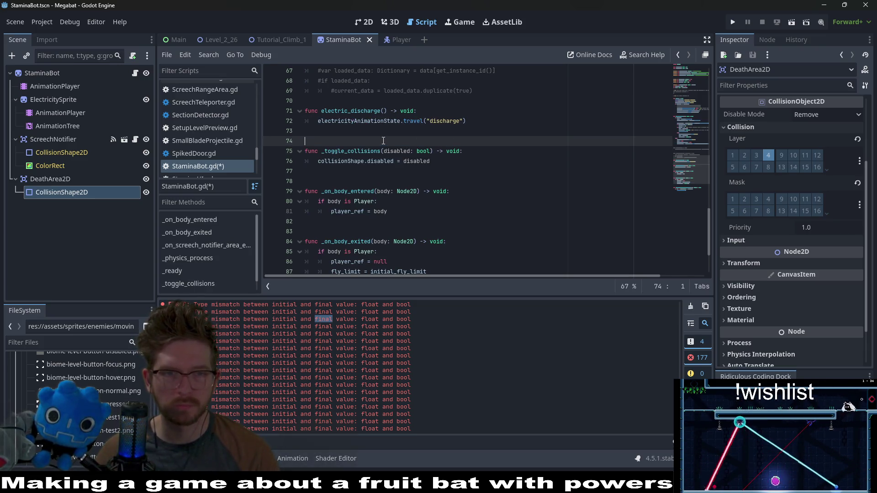
type("func _toggle_collisions(disabled: bool) -> void:")
- Turn the pasted header into a toggle_collisions wrapper that calls _toggle_collisions
key("Return")
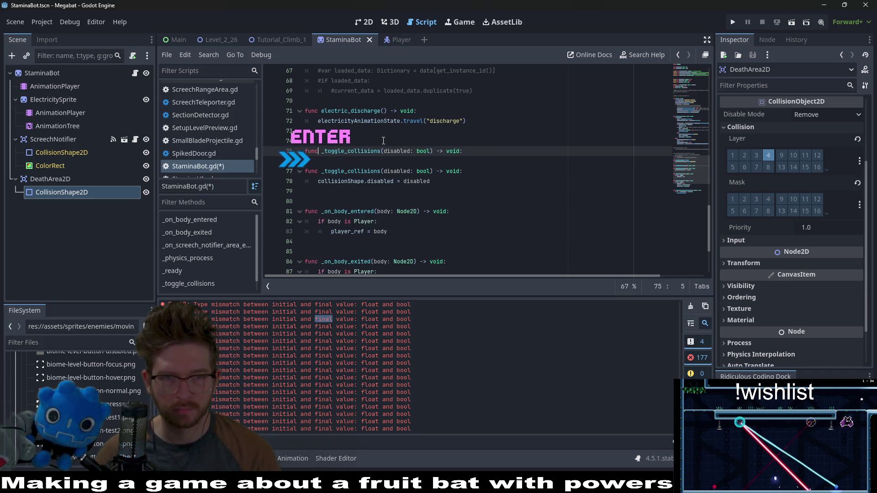
key("BackSpace")
key("Down")
type("toggl")
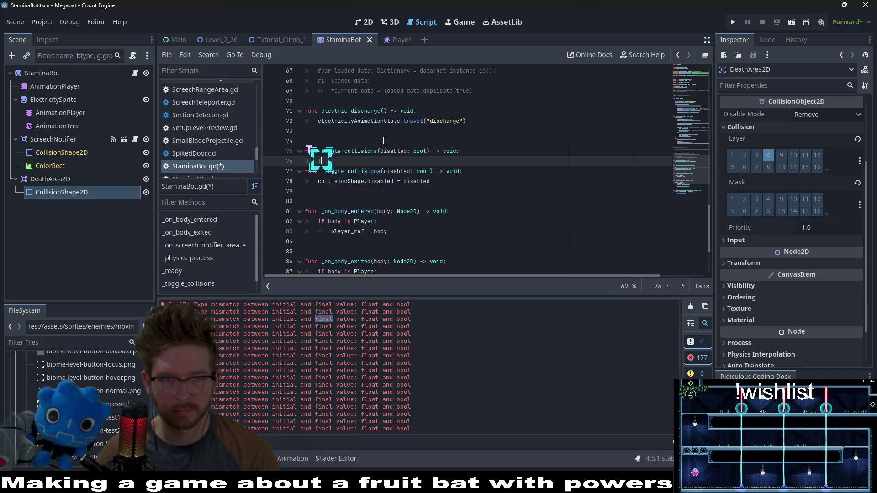
key("BackSpace")
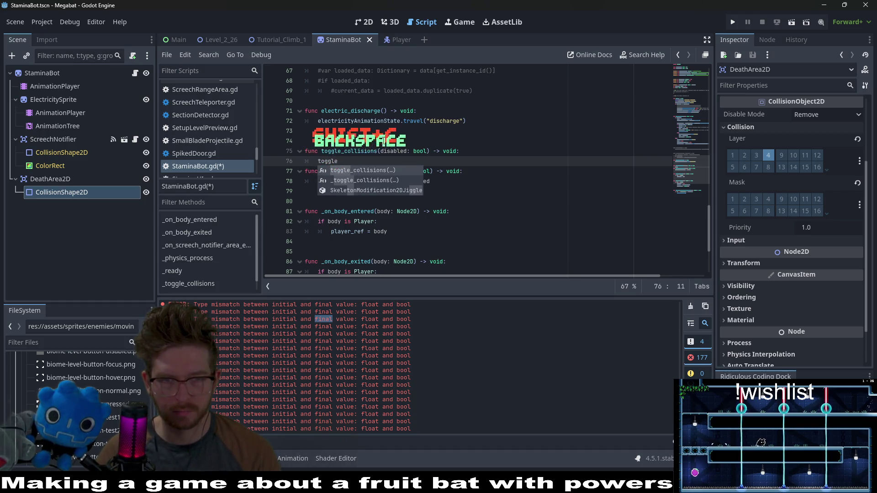
key("Return")
- Make the wrapper call _toggle_collisions.call_deferred(disabled) and tidy the blank lines after it
type("disabled")
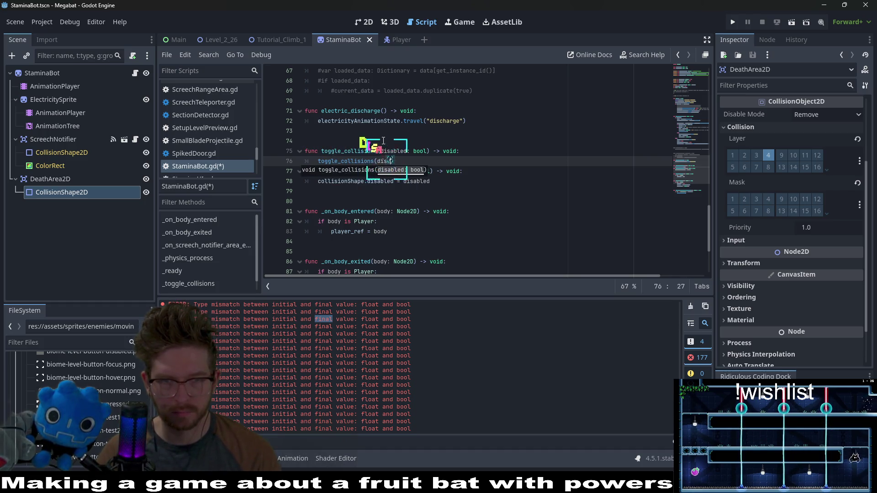
key("Left")
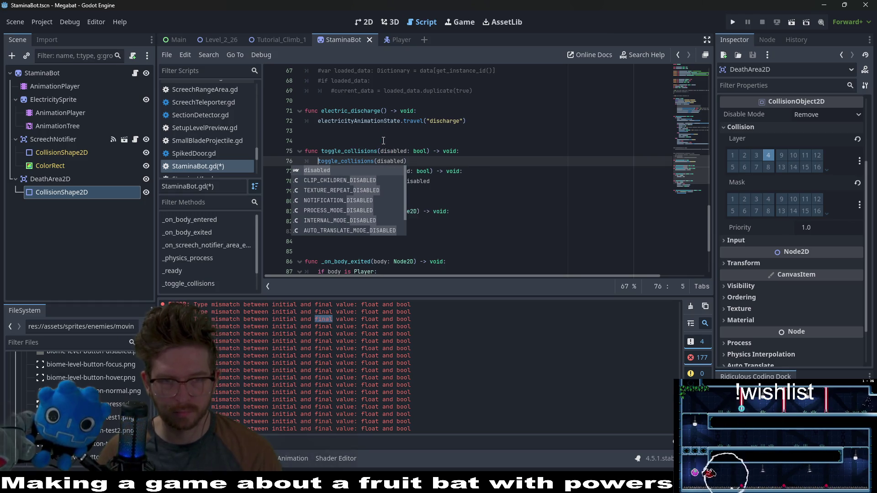
type(".call")
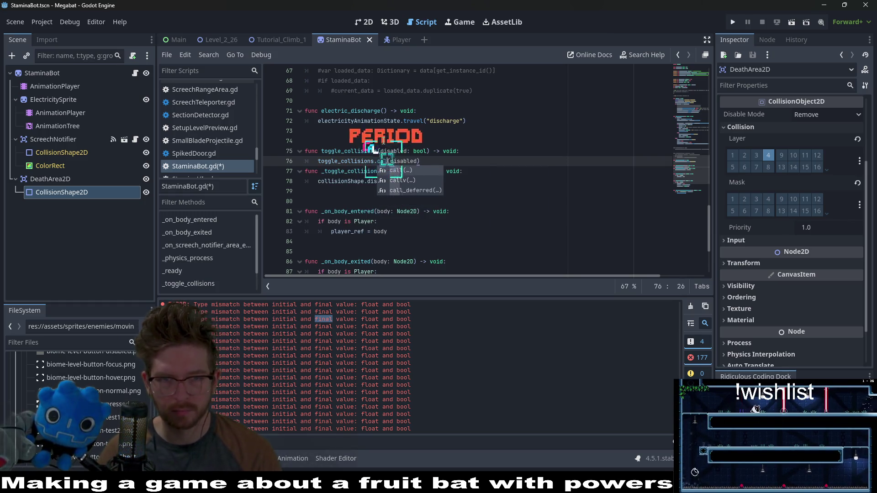
key("Return")
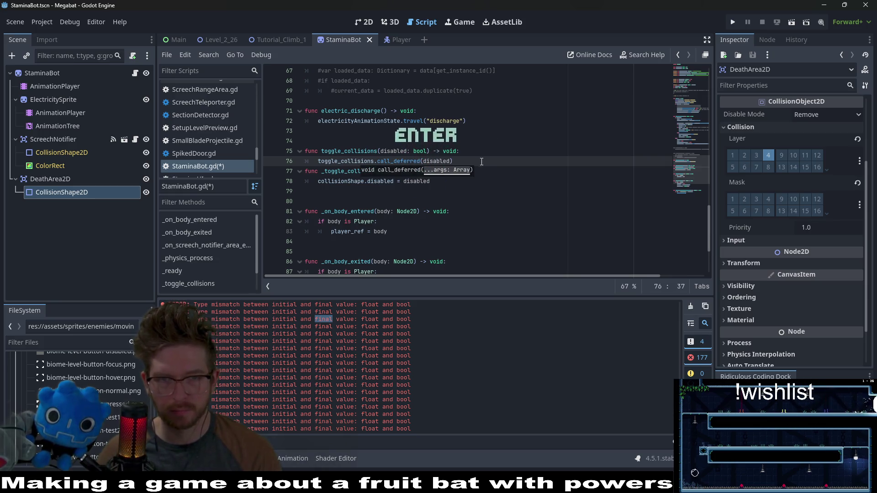
key("Return")
key("BackSpace")
key("Return")
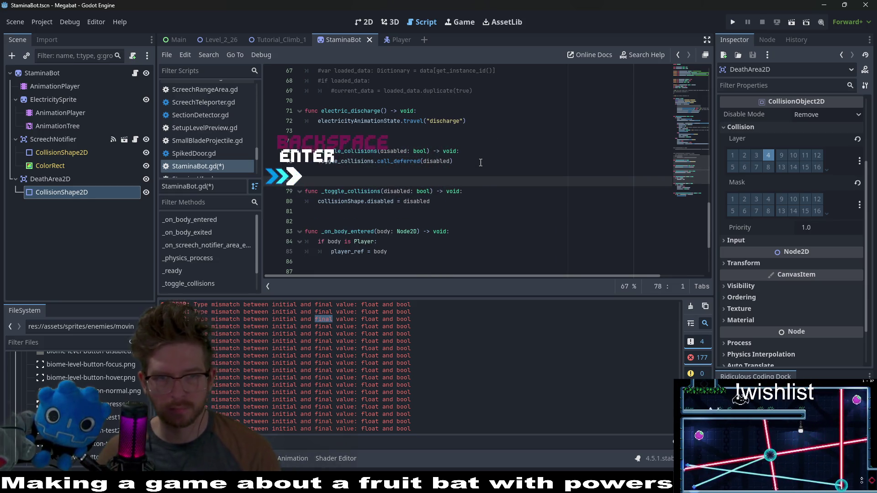
left_click(361, 143)
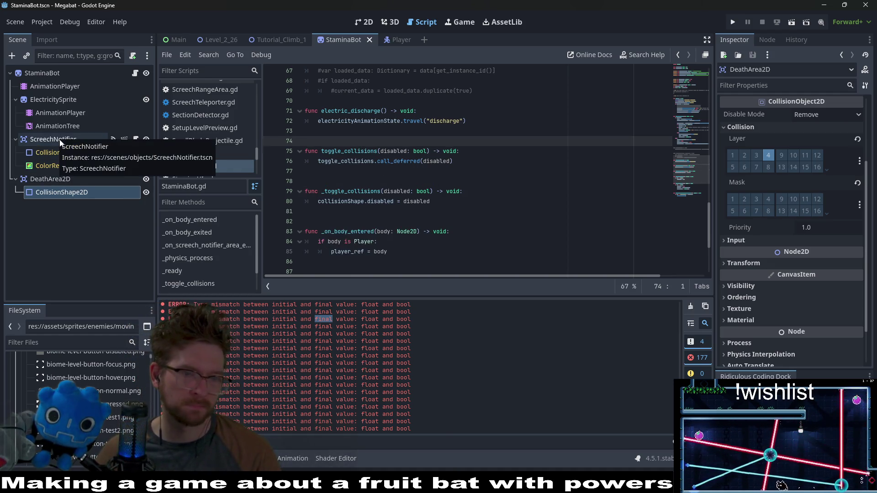
- Delete the CollisionShape2D track from ElectricitySprite's discharge animation
left_click(67, 182)
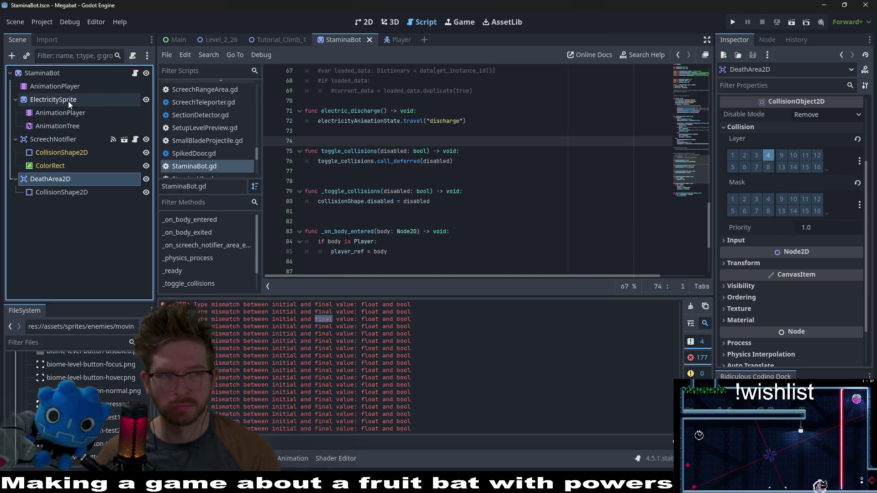
left_click(70, 117)
left_click(69, 123)
left_click(75, 114)
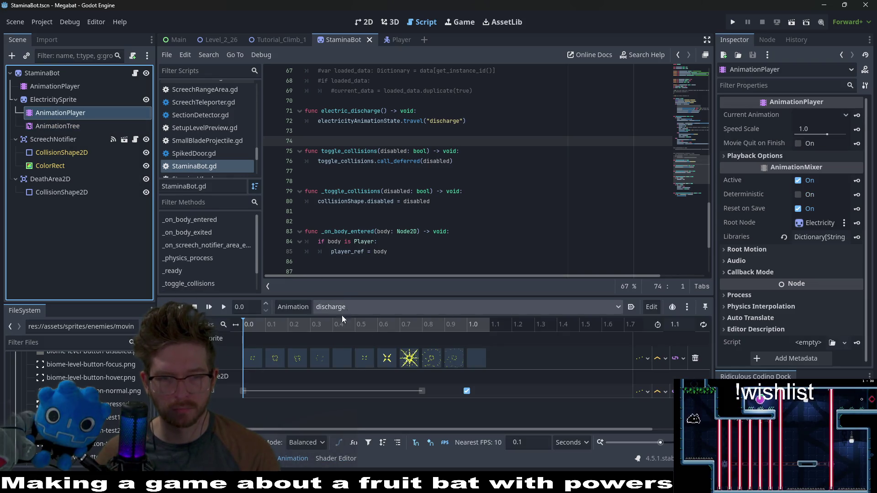
left_click(228, 391)
key("Delete")
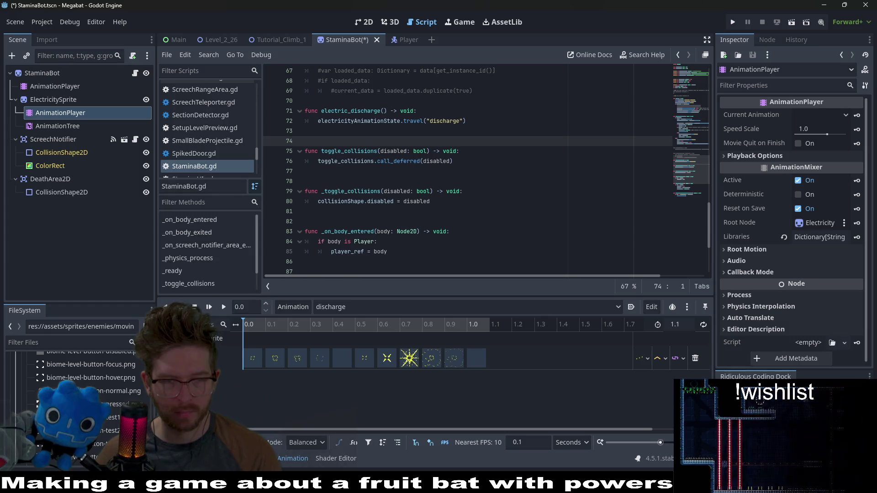
- Add a StaminaBot Call Method track with a toggle_collisions(false) key at 0.7 seconds
left_click(191, 325)
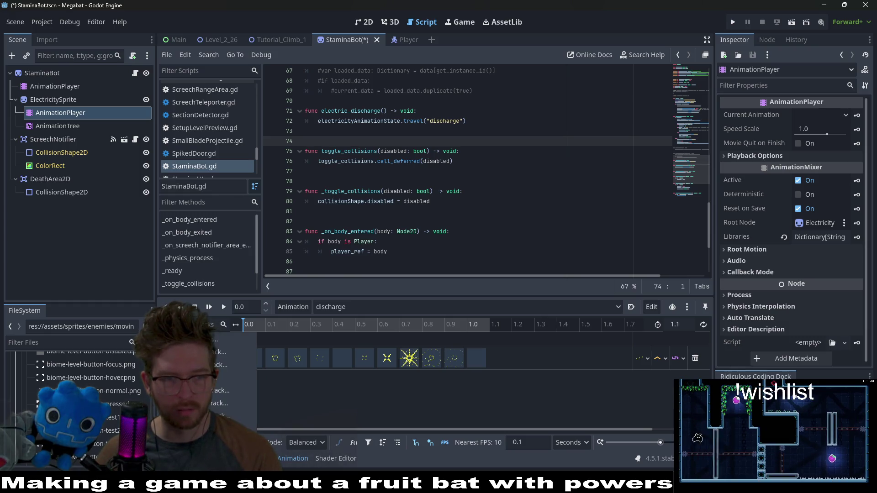
left_click(214, 403)
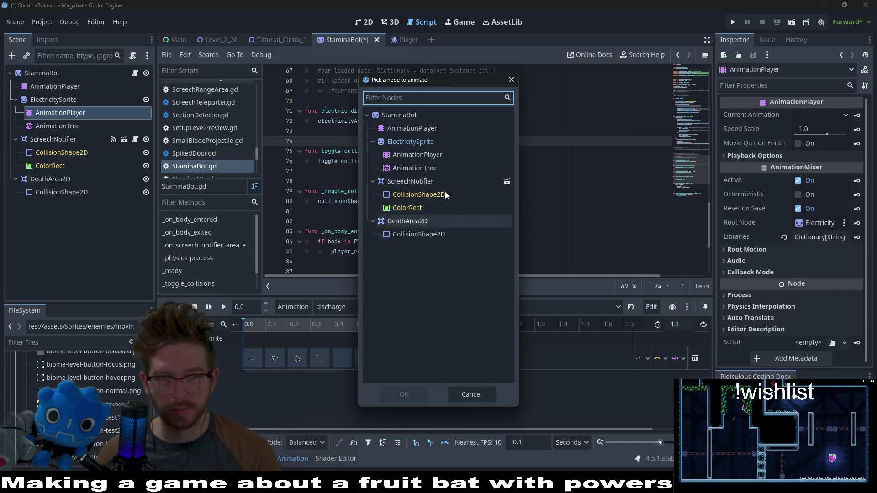
left_click(413, 393)
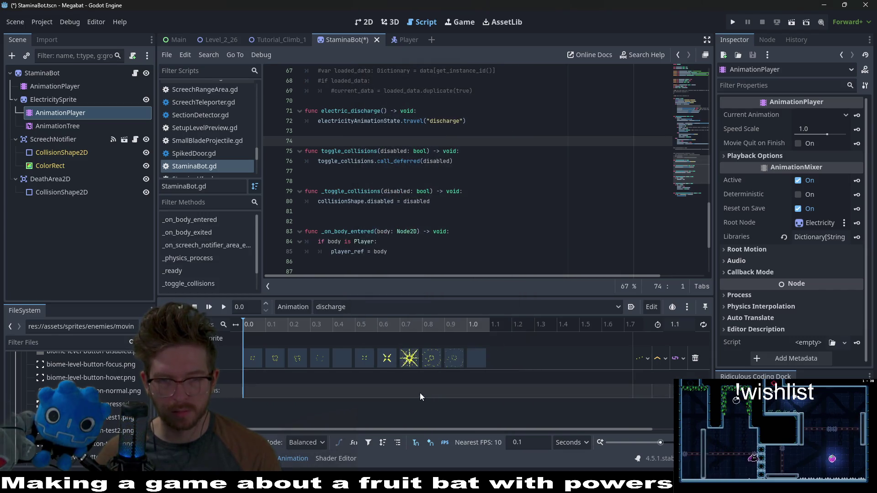
left_click(399, 324)
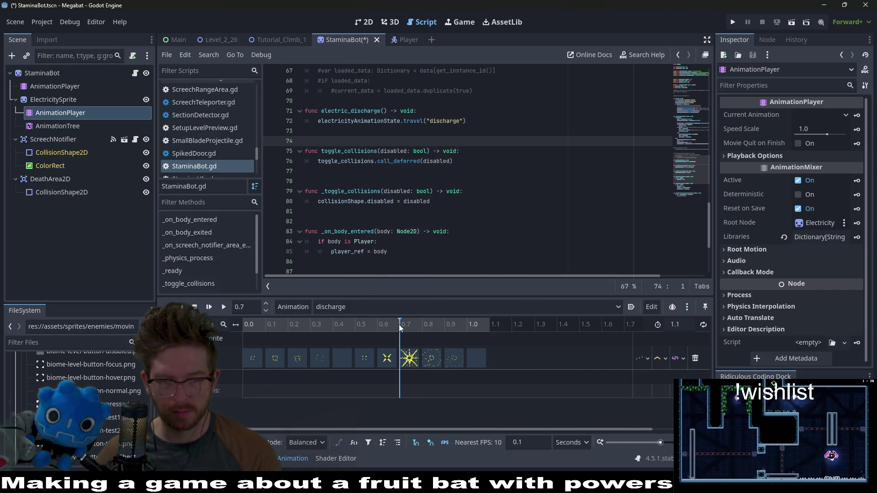
right_click(402, 391)
left_click(410, 396)
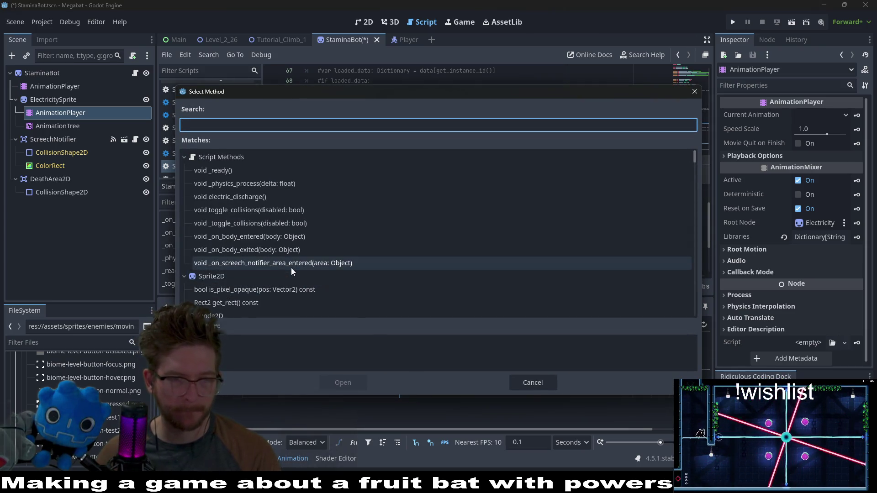
left_click(232, 210)
double_click(231, 210)
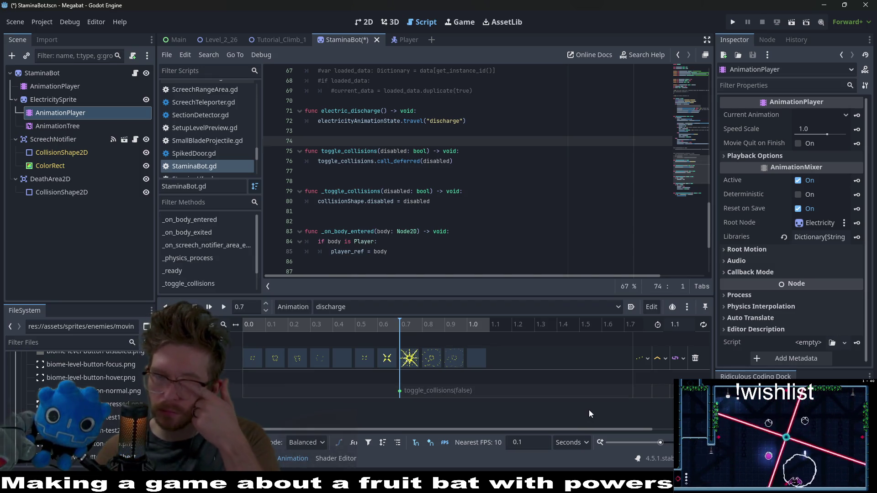
left_click(350, 305)
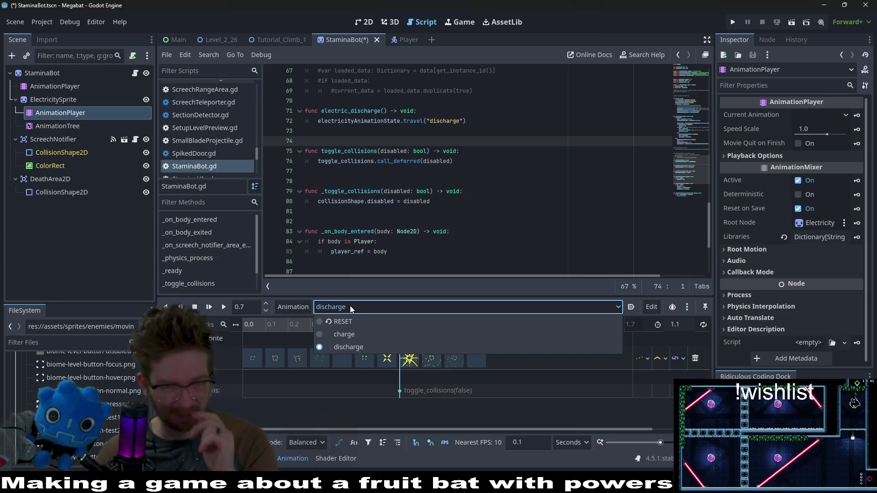
- In RESET, replace the CollisionShape2D track with a StaminaBot method track and insert a starting key
left_click(345, 321)
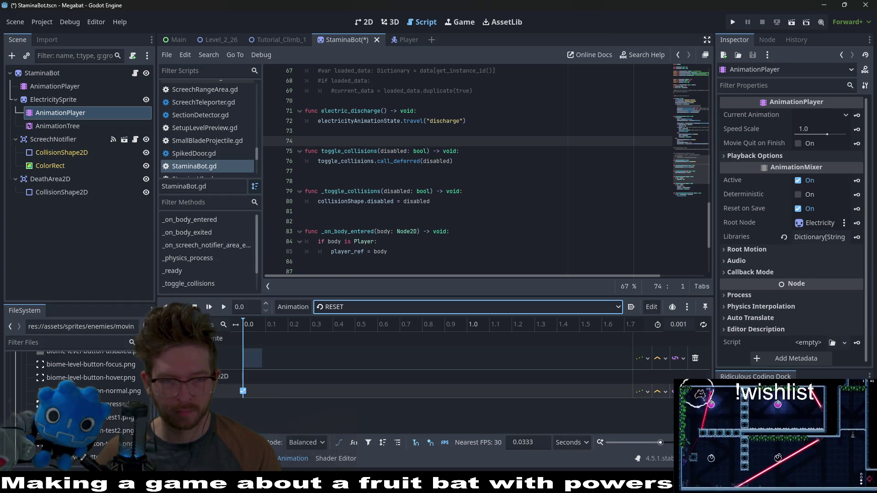
left_click(696, 391)
left_click(183, 324)
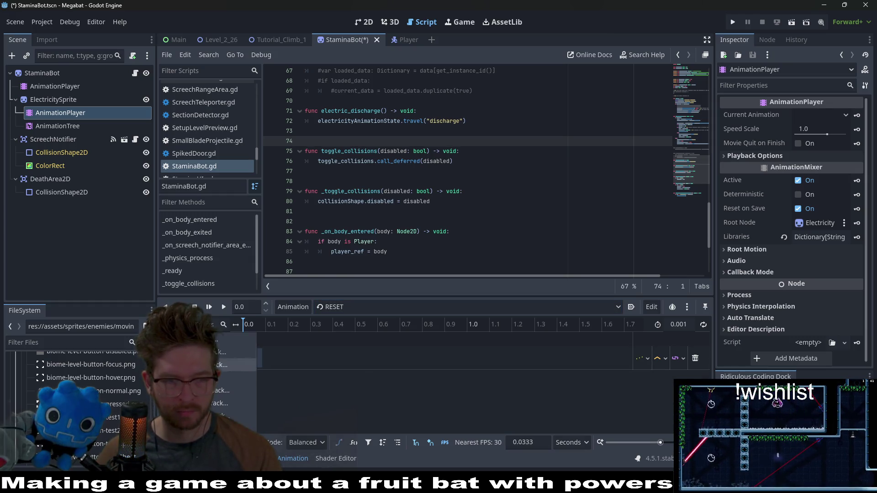
left_click(228, 411)
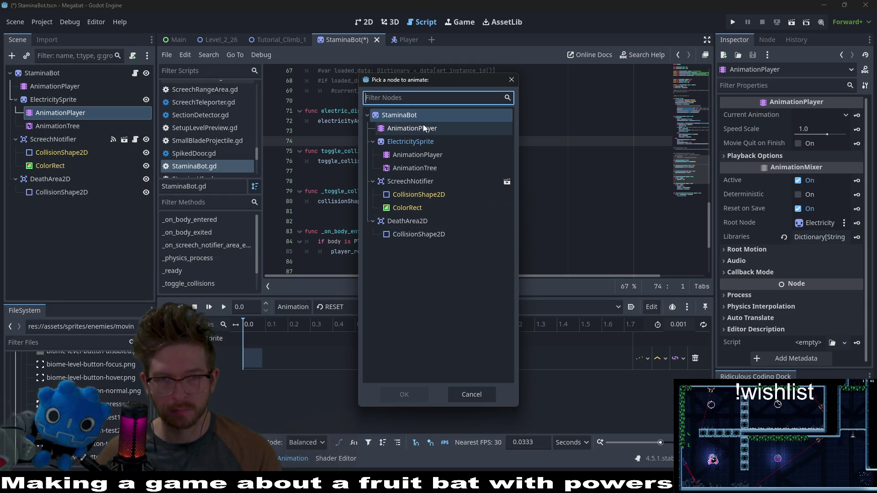
left_click(407, 117)
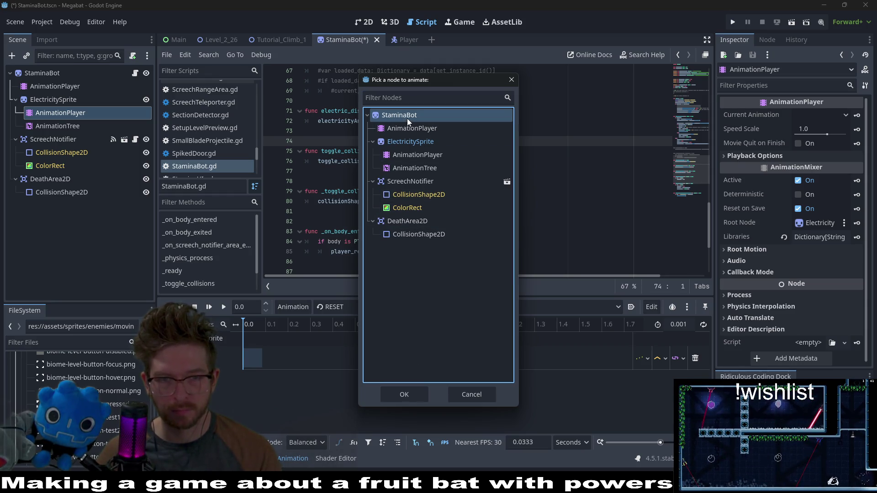
left_click(411, 400)
right_click(245, 392)
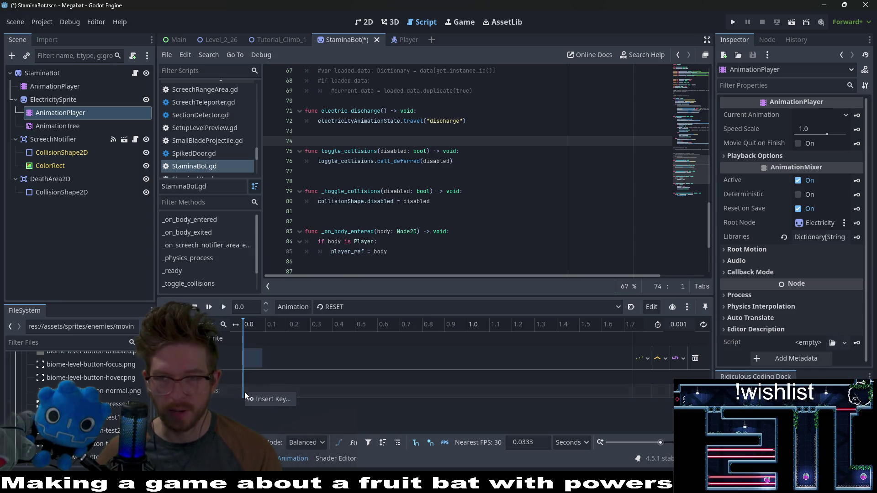
left_click(264, 395)
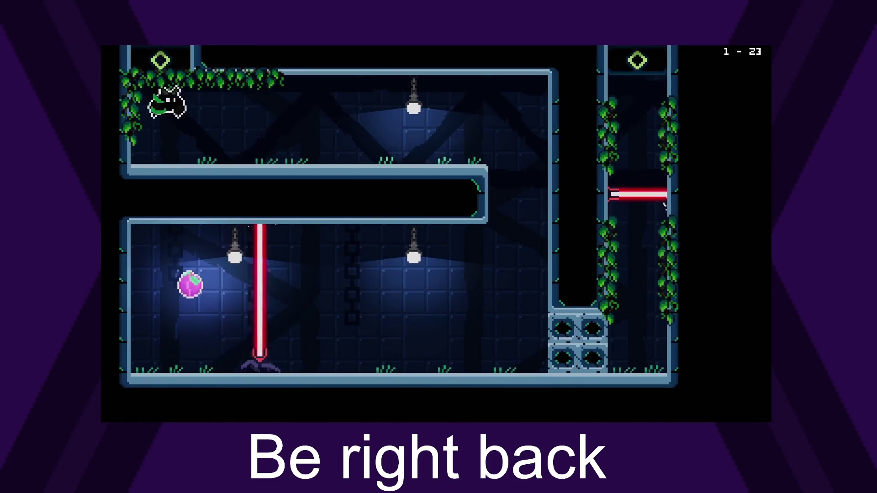
- Send arrow and space key inputs while the Be right back gameplay footage loops
key("Right")
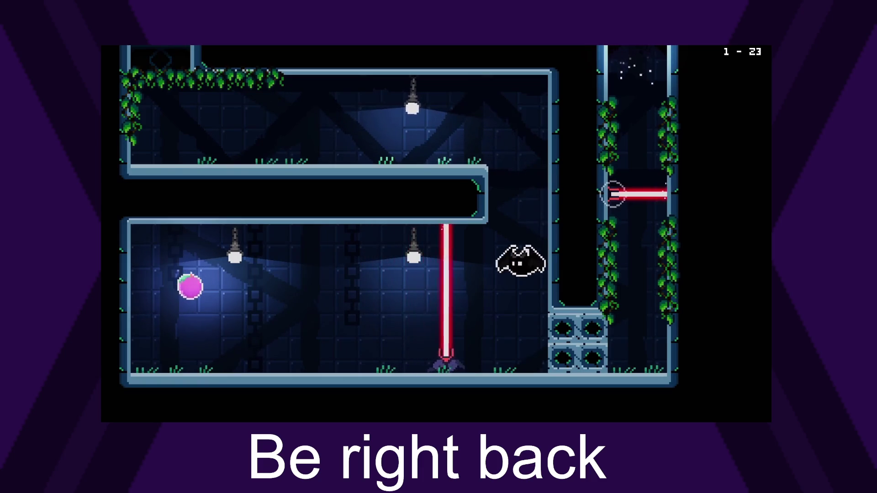
key("Left")
key("space")
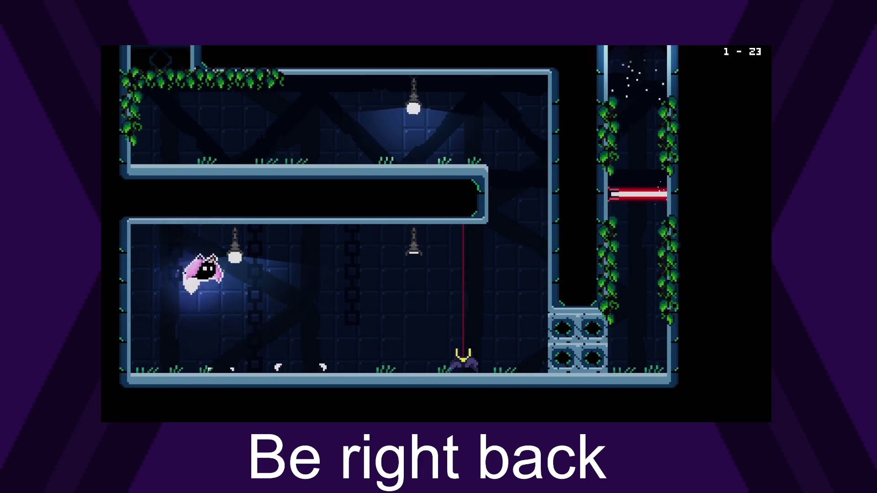
key("Right")
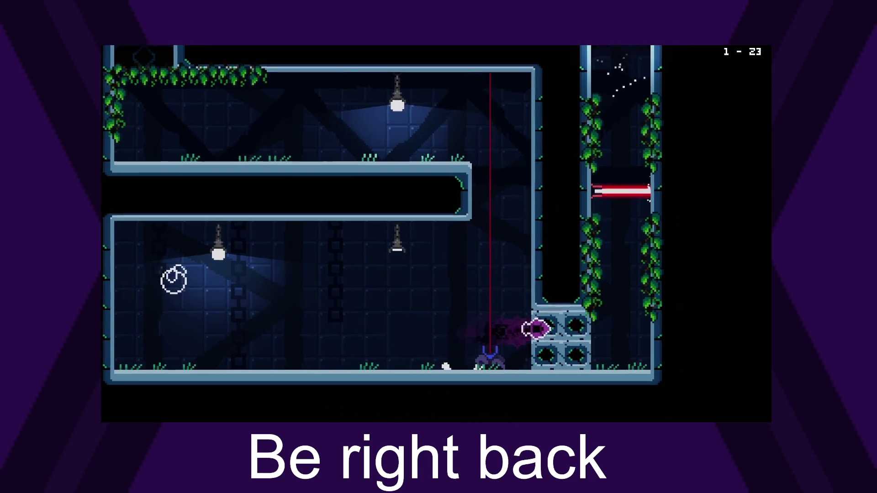
key("space")
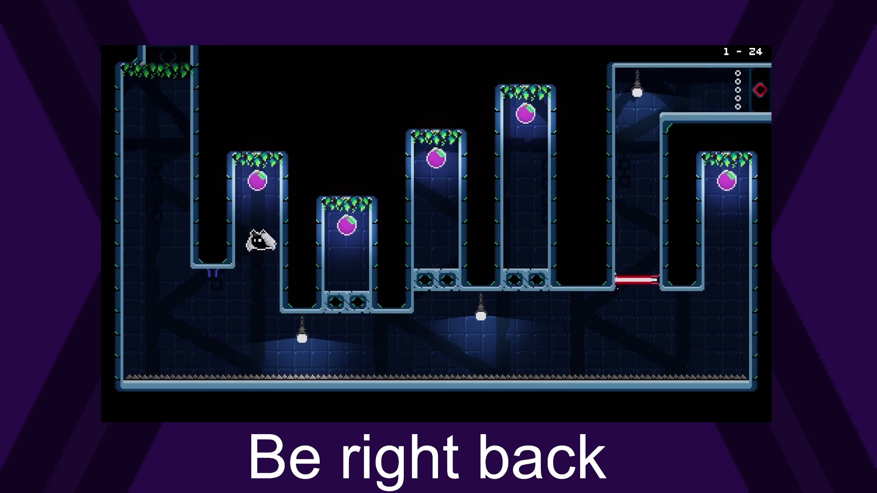
key("Up")
key("space")
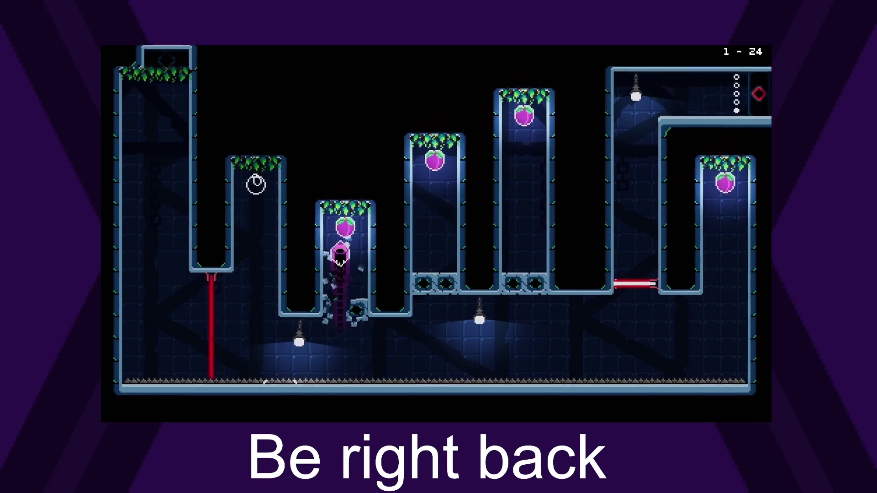